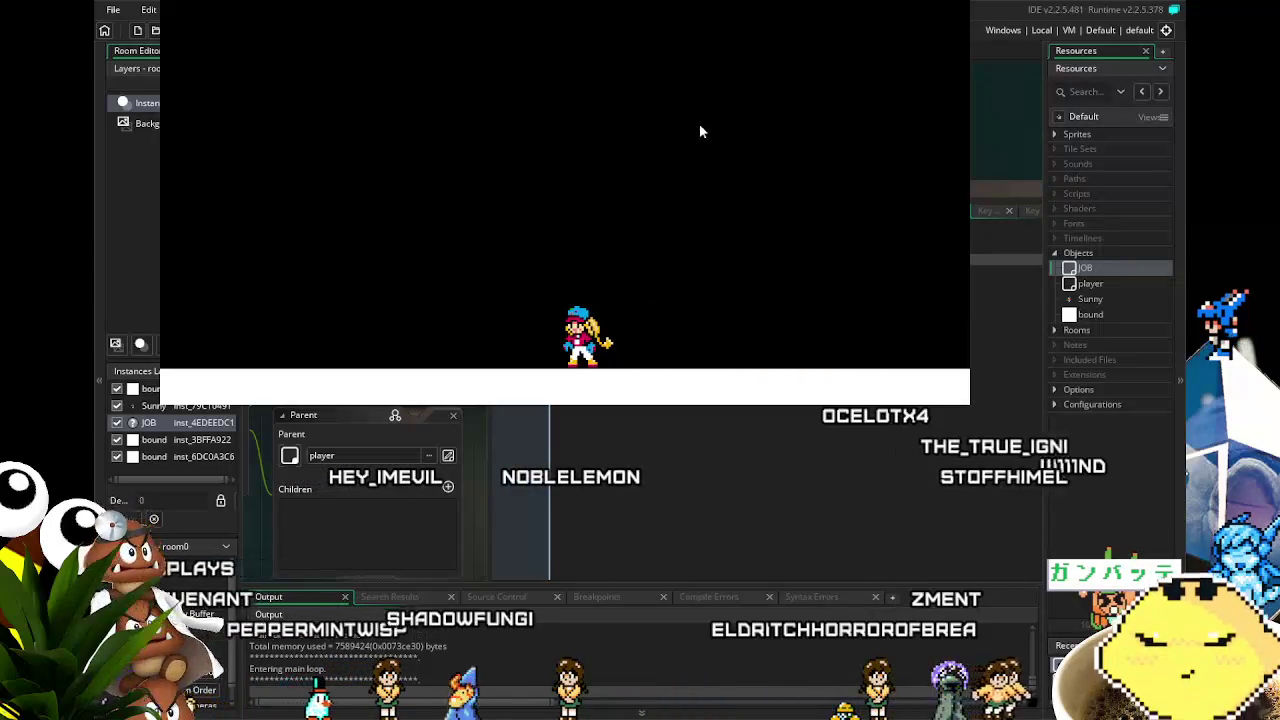
# Run the player left briefly, then close the game to return to Sunny's Key Down - X code
pyautogui.press('Left')
pyautogui.press('Escape')
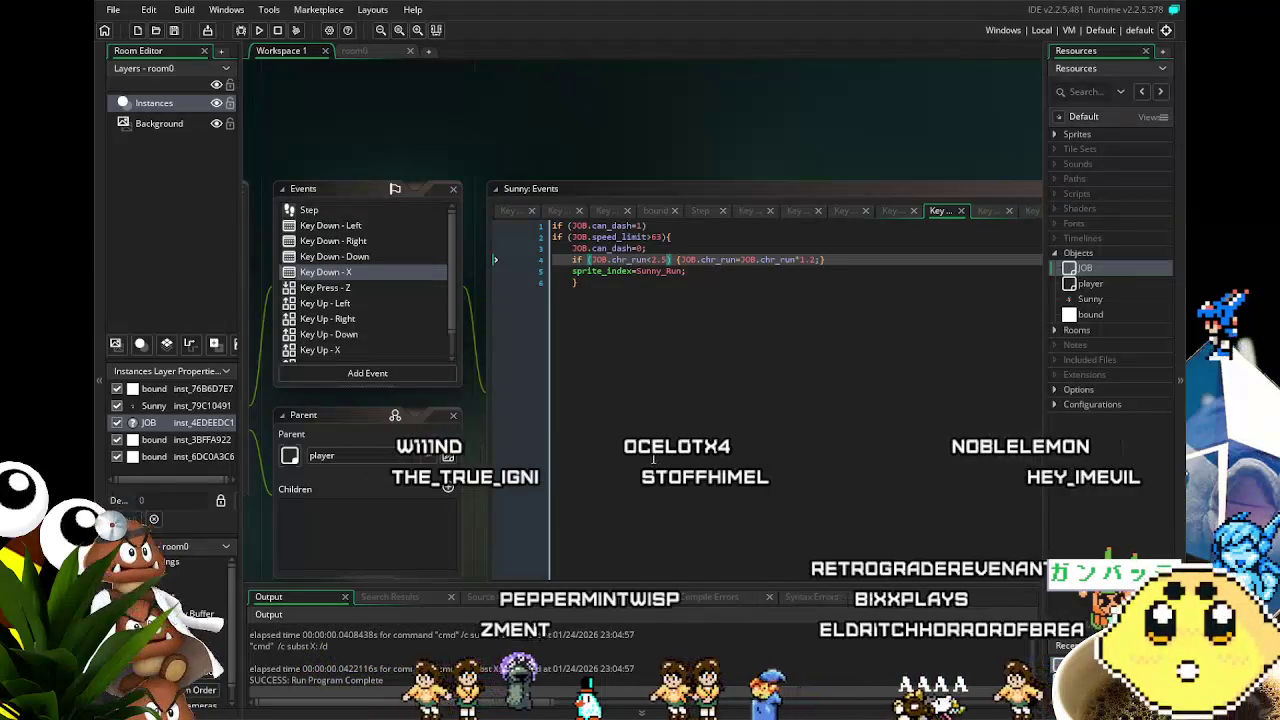
# Remove the 'if (JOB.chr_run<2.5)' condition from the Key Down - X dash code
pyautogui.click(650, 393)
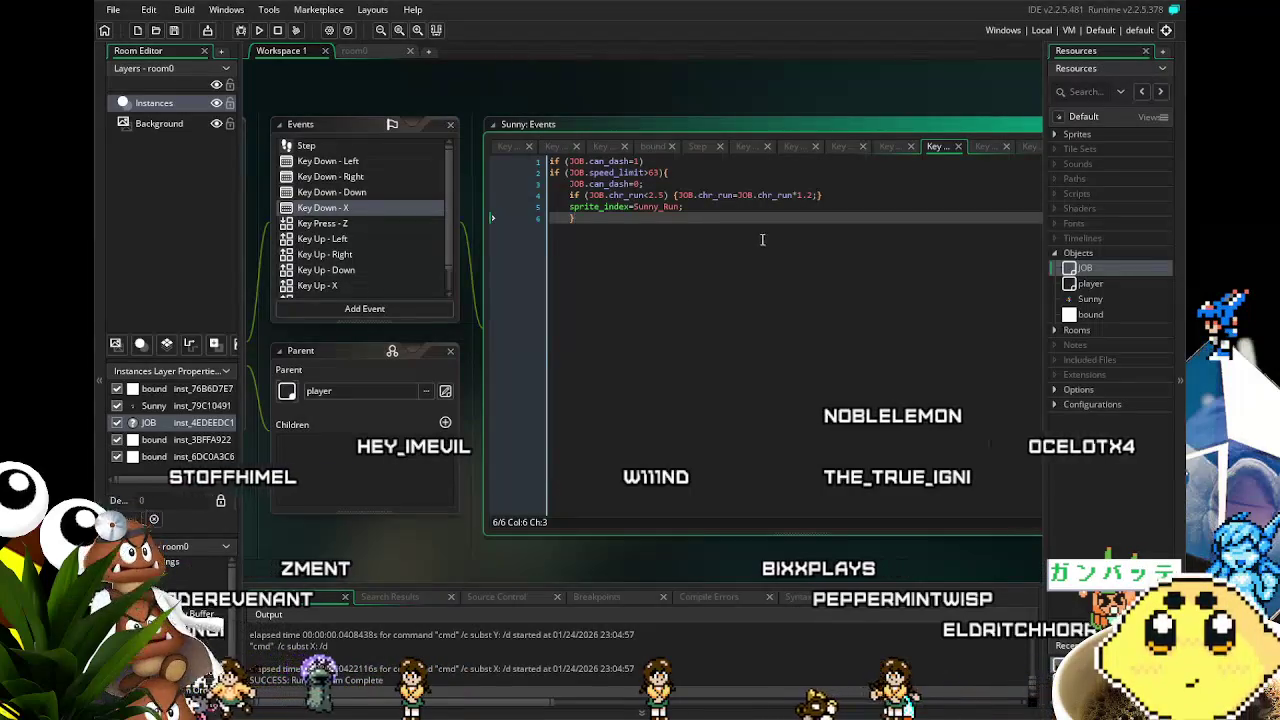
pyautogui.scroll(1, 762, 240)
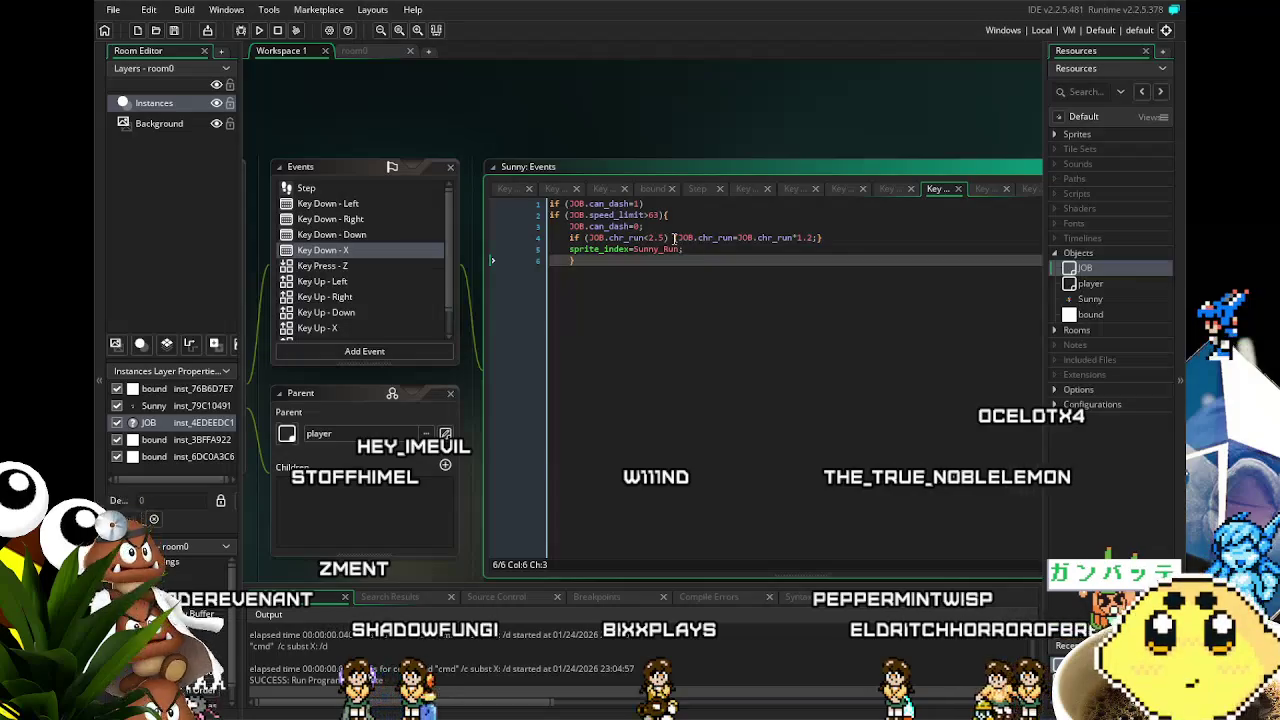
pyautogui.moveTo(677, 237); pyautogui.dragTo(567, 242)
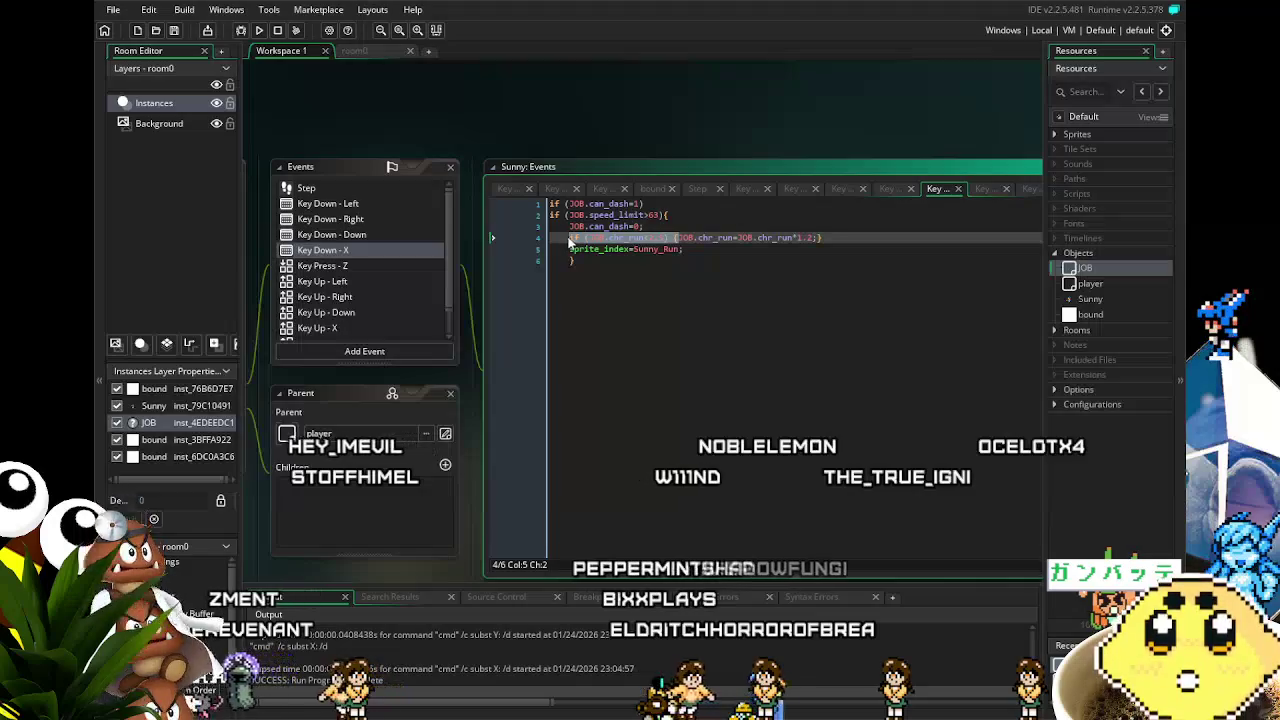
pyautogui.press('BackSpace')
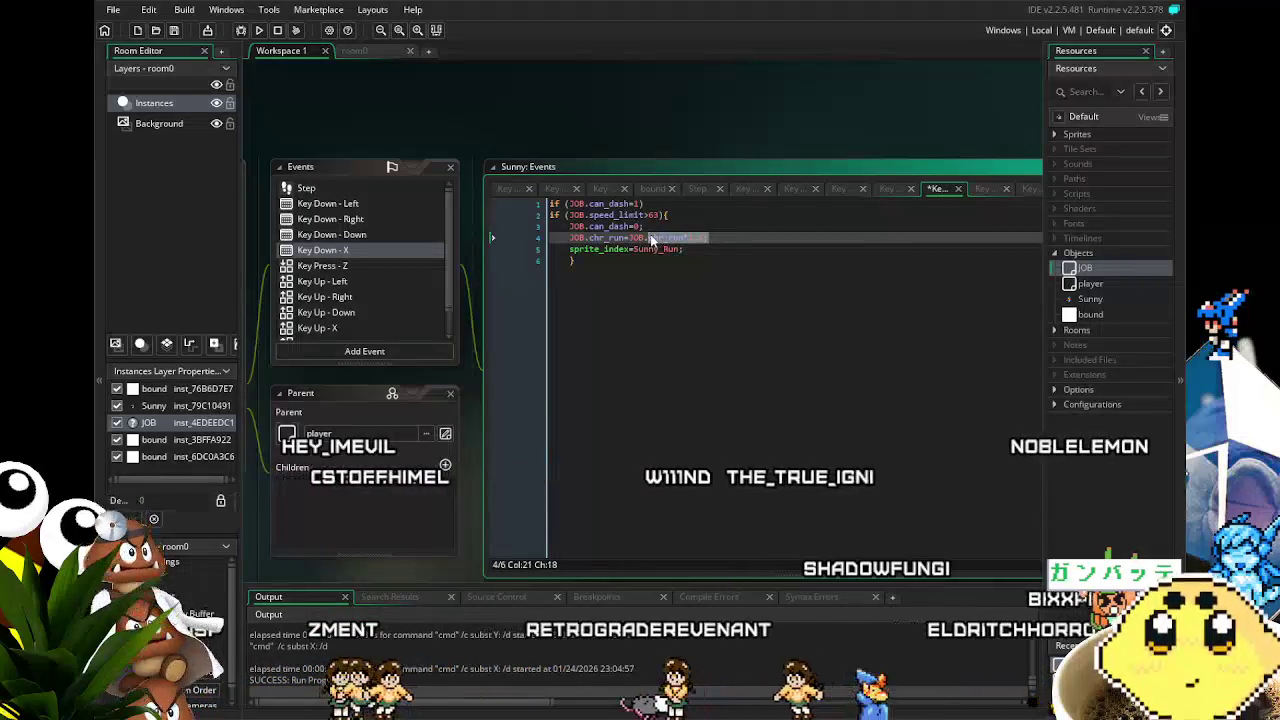
# Replace JOB.chr_run*1.2 with a fixed 2.4 dash speed and save the project
pyautogui.click(692, 238)
pyautogui.moveTo(707, 238); pyautogui.dragTo(649, 238)
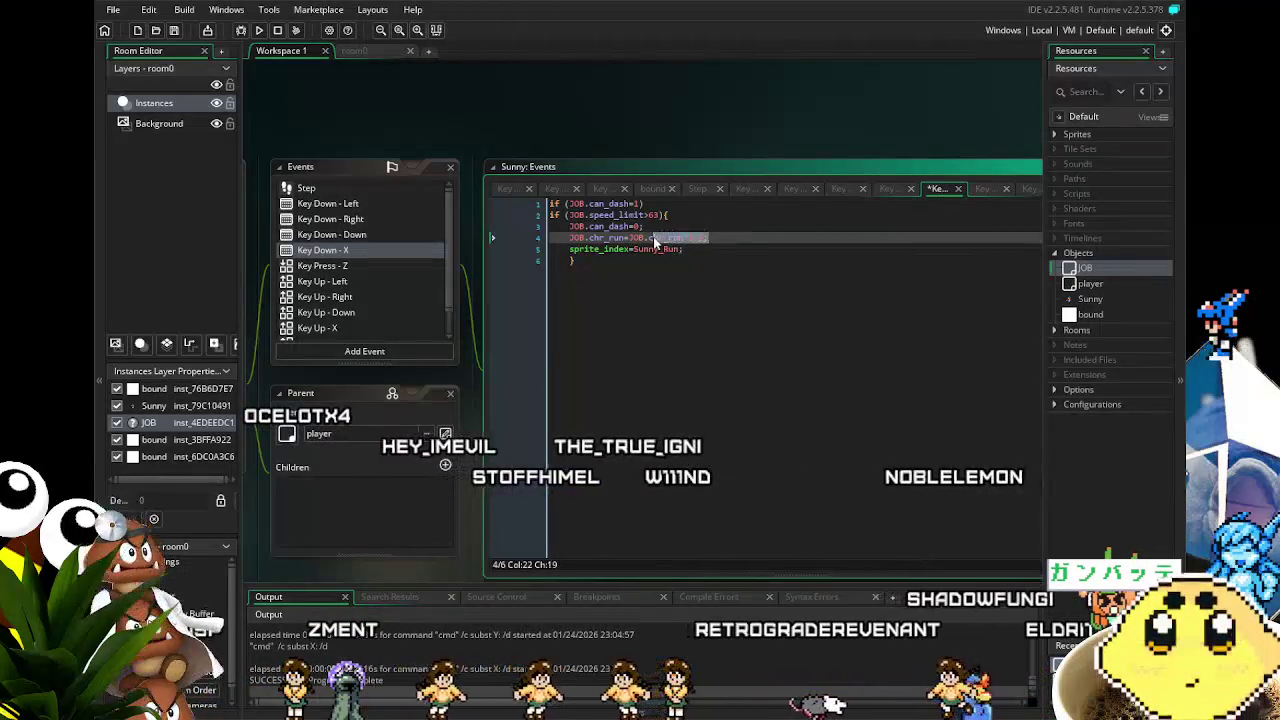
pyautogui.press('BackSpace')
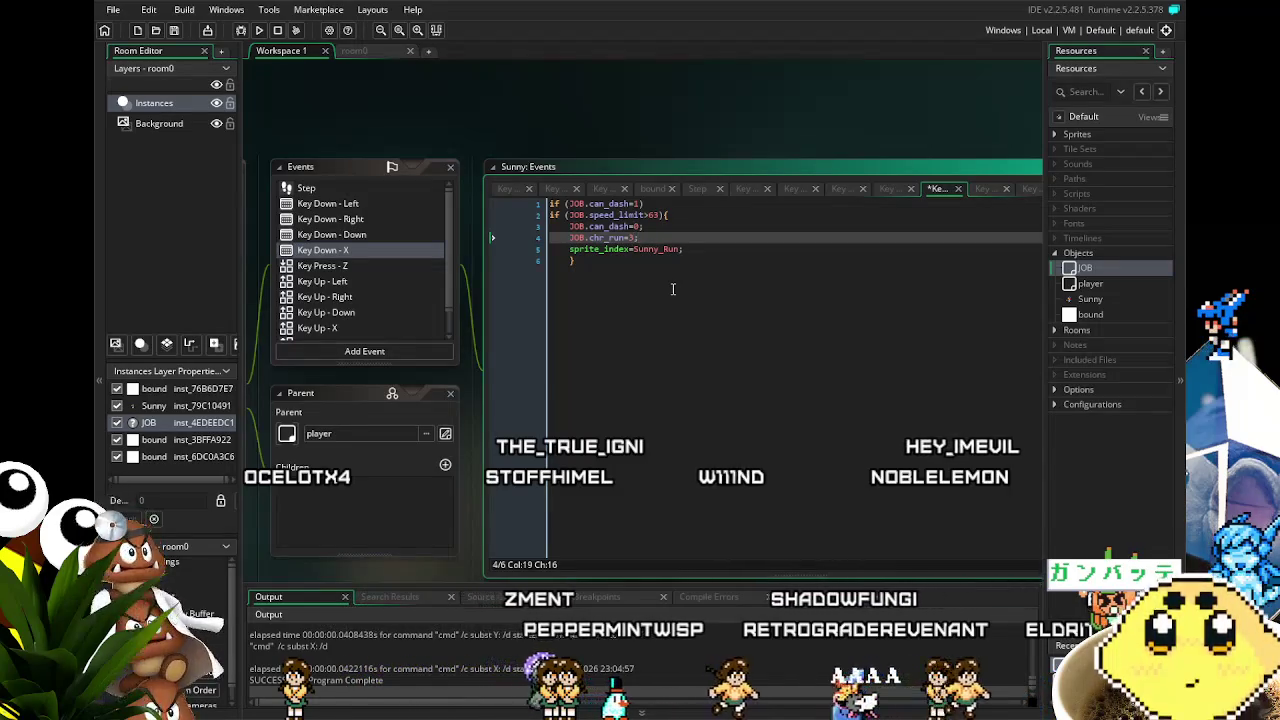
pyautogui.hotkey('ctrl', 's')
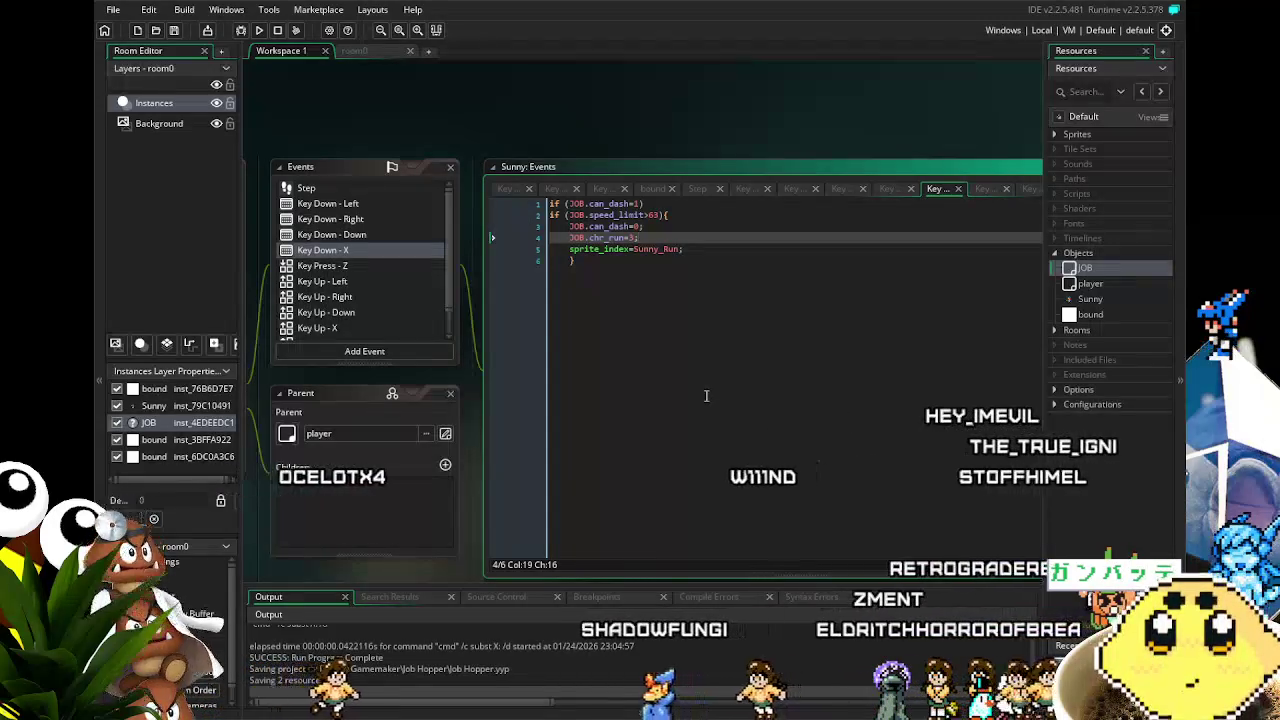
pyautogui.press('Left')
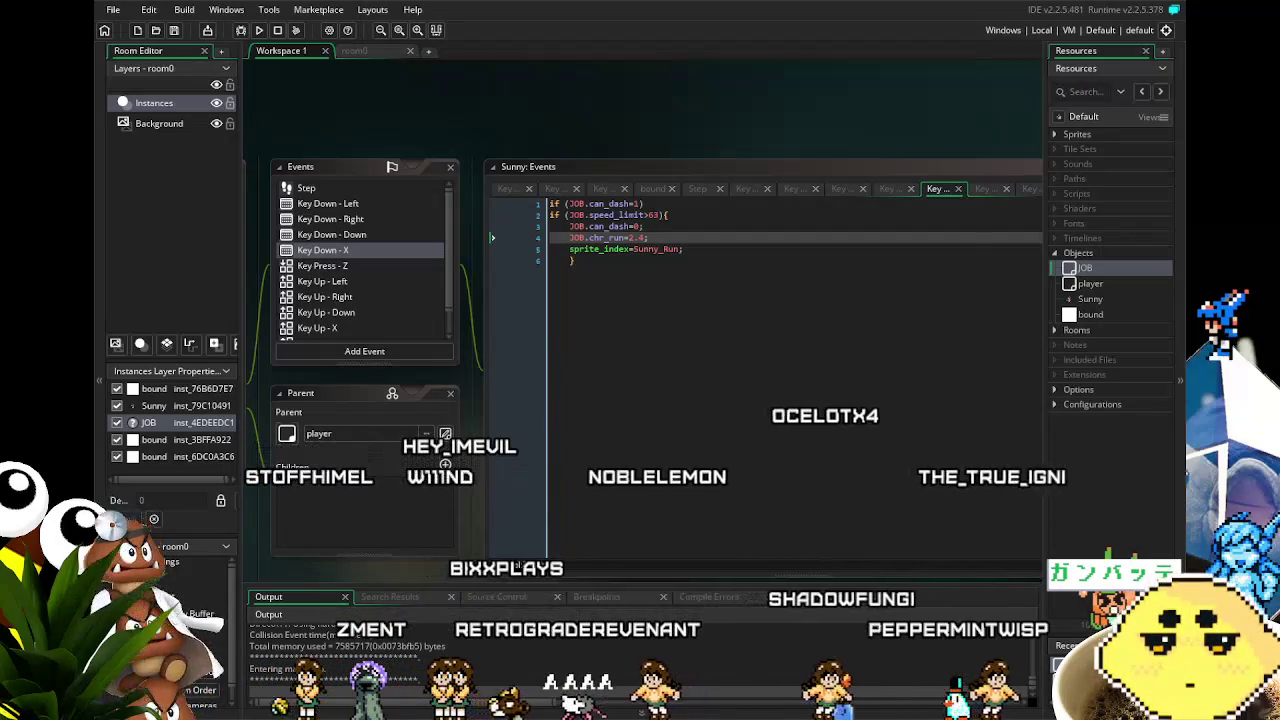
# Run the player left and right and jump to test the fixed 2.4 dash, then close the game
pyautogui.press('Left')
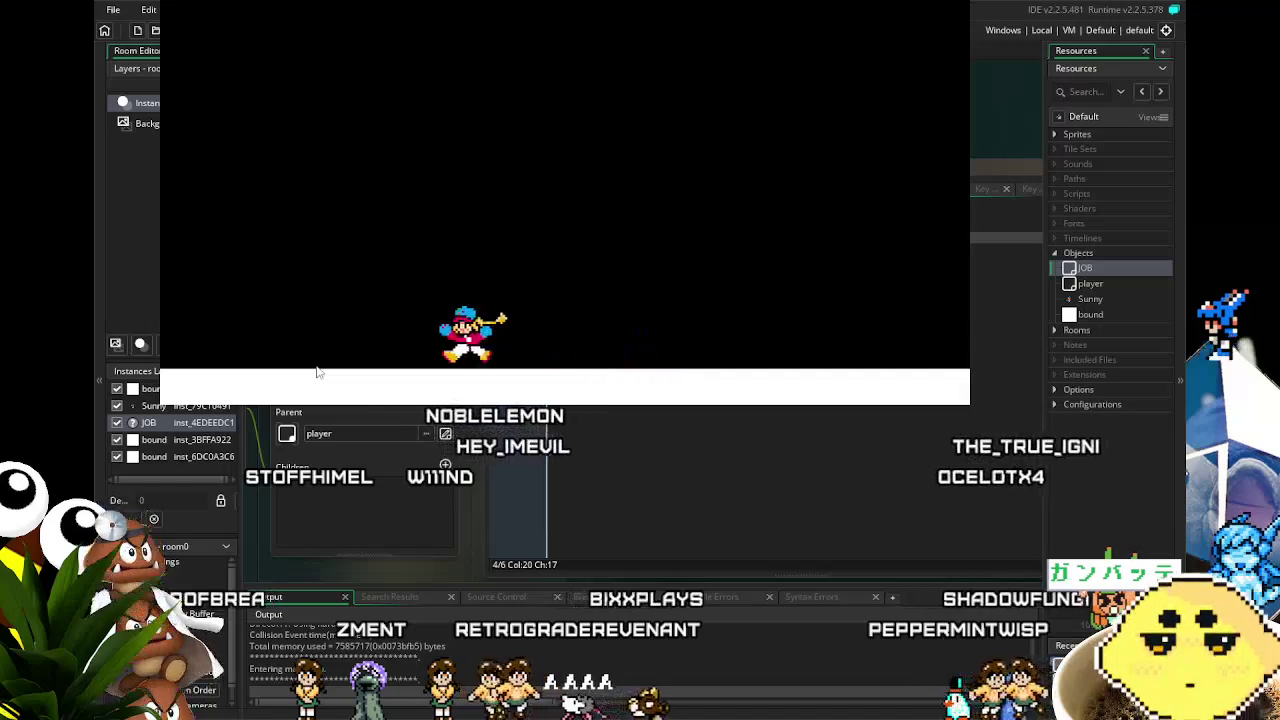
pyautogui.press('Right')
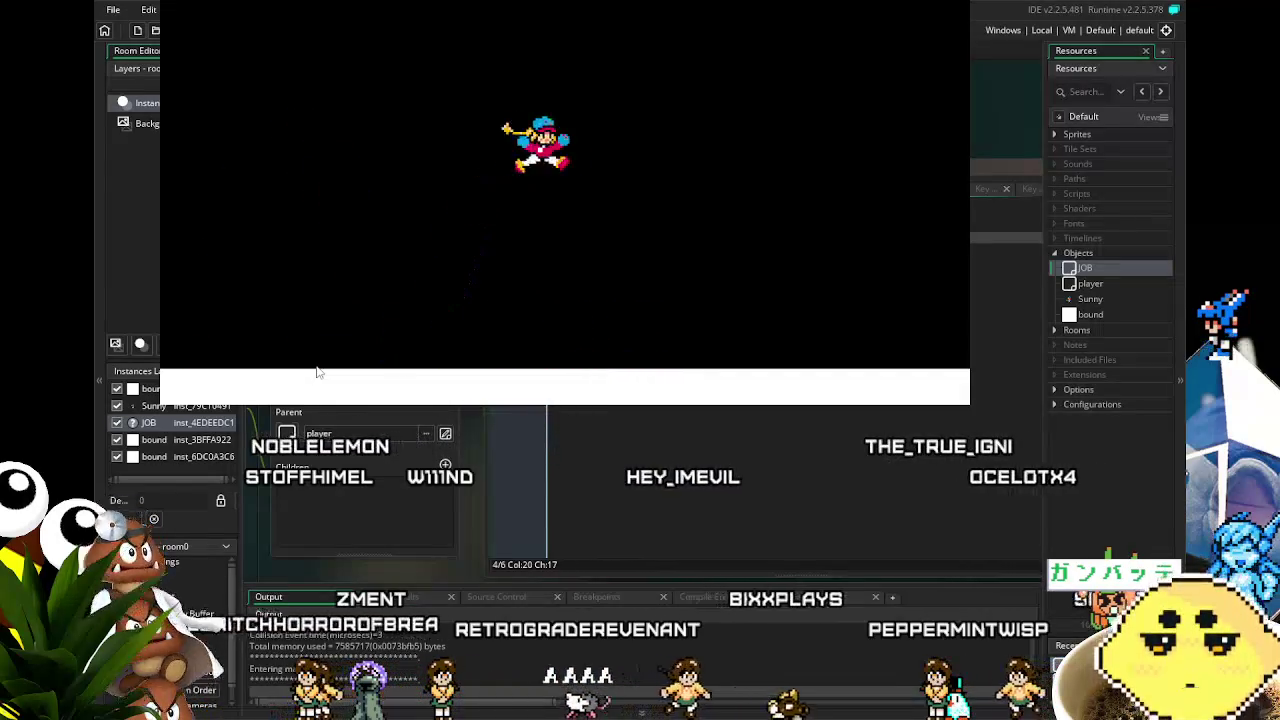
pyautogui.press('Left')
pyautogui.press('space')
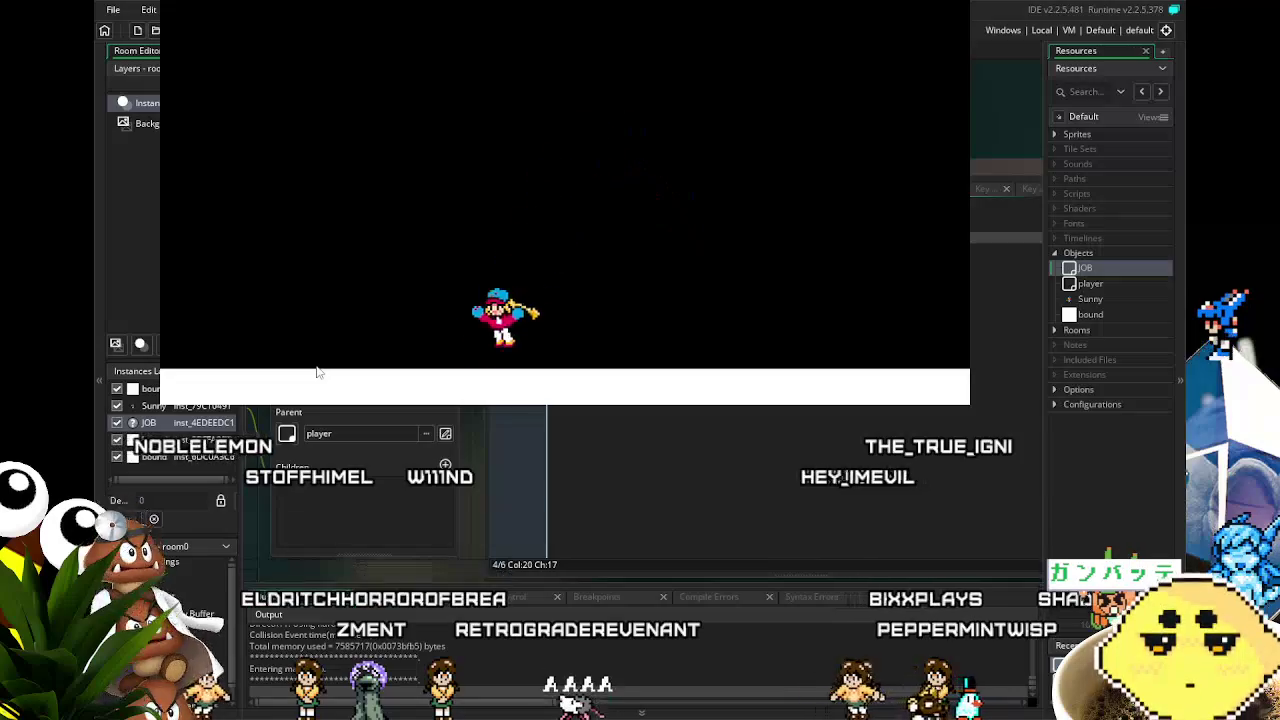
pyautogui.press('Right')
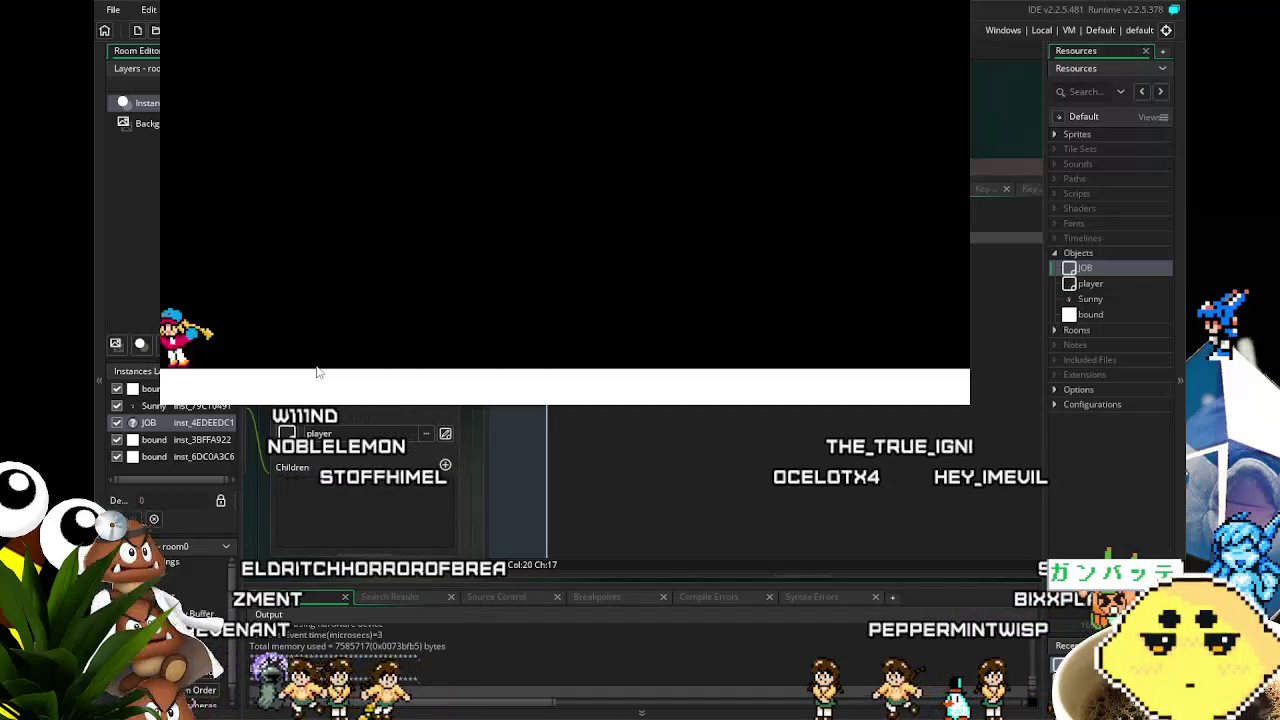
pyautogui.press('Right')
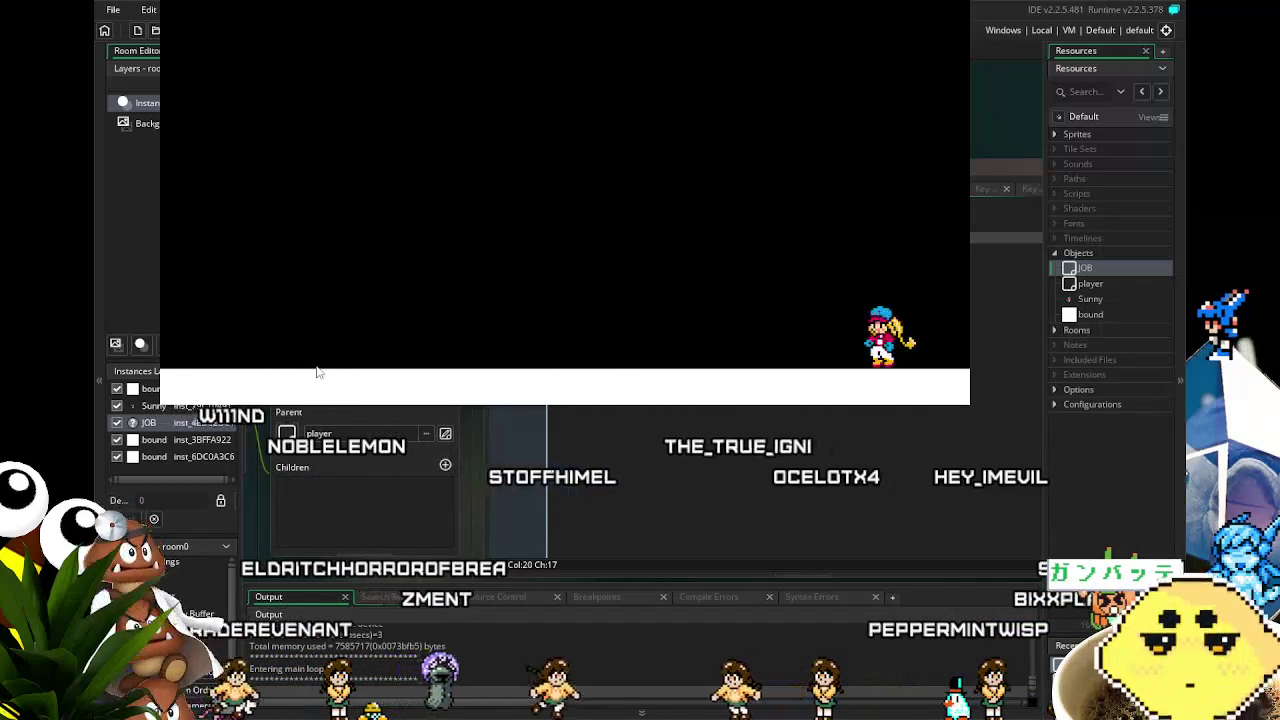
pyautogui.press('Left')
pyautogui.press('Left')
pyautogui.press('Right')
pyautogui.press('Left')
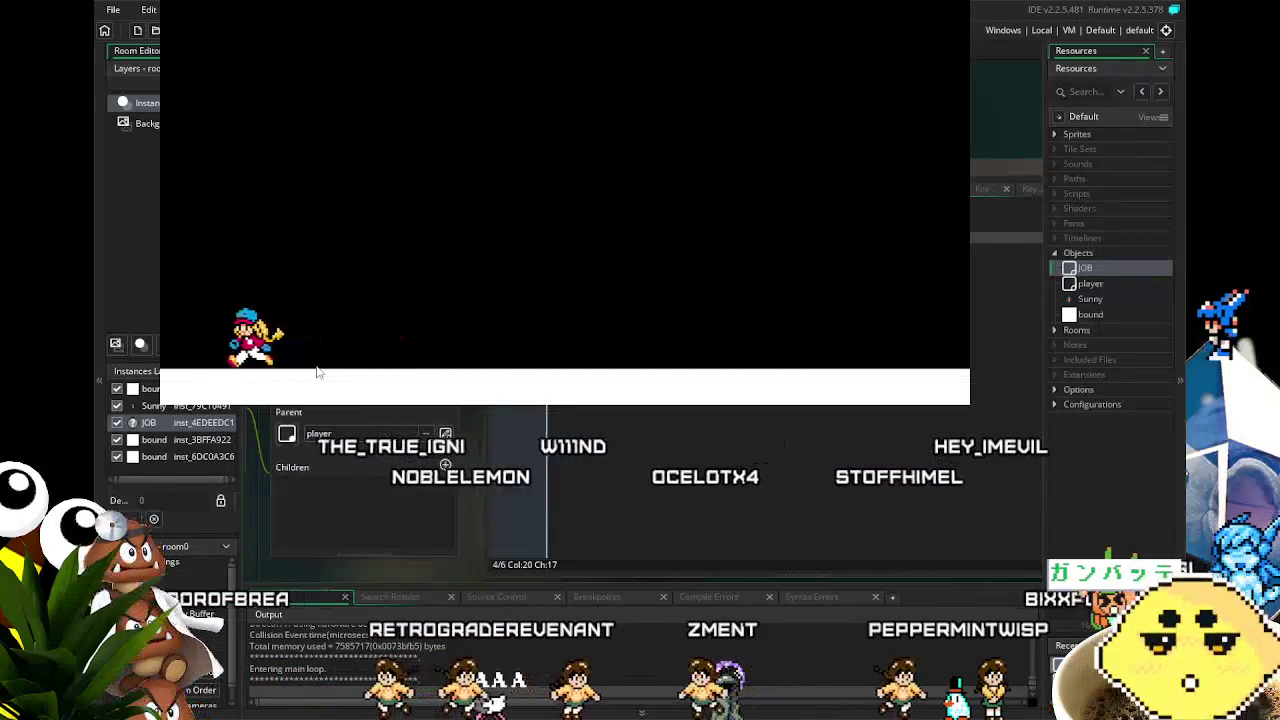
pyautogui.press('Right')
pyautogui.press('Left')
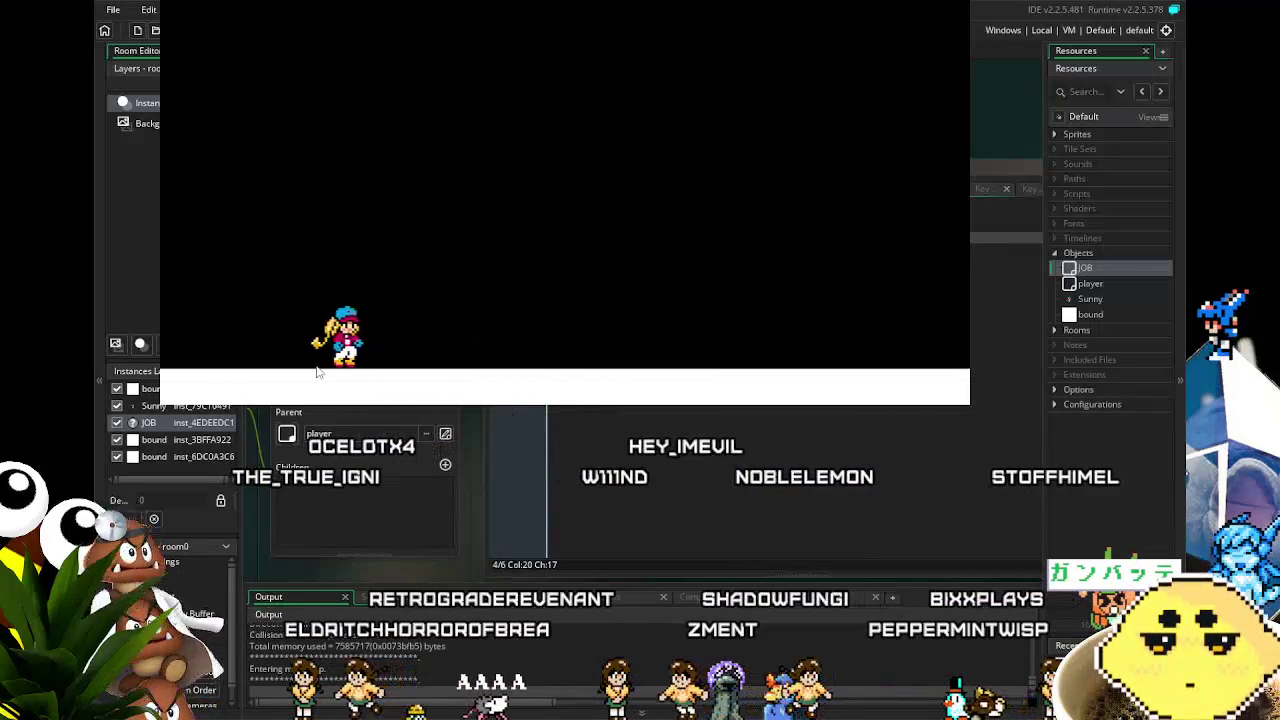
pyautogui.press('Escape')
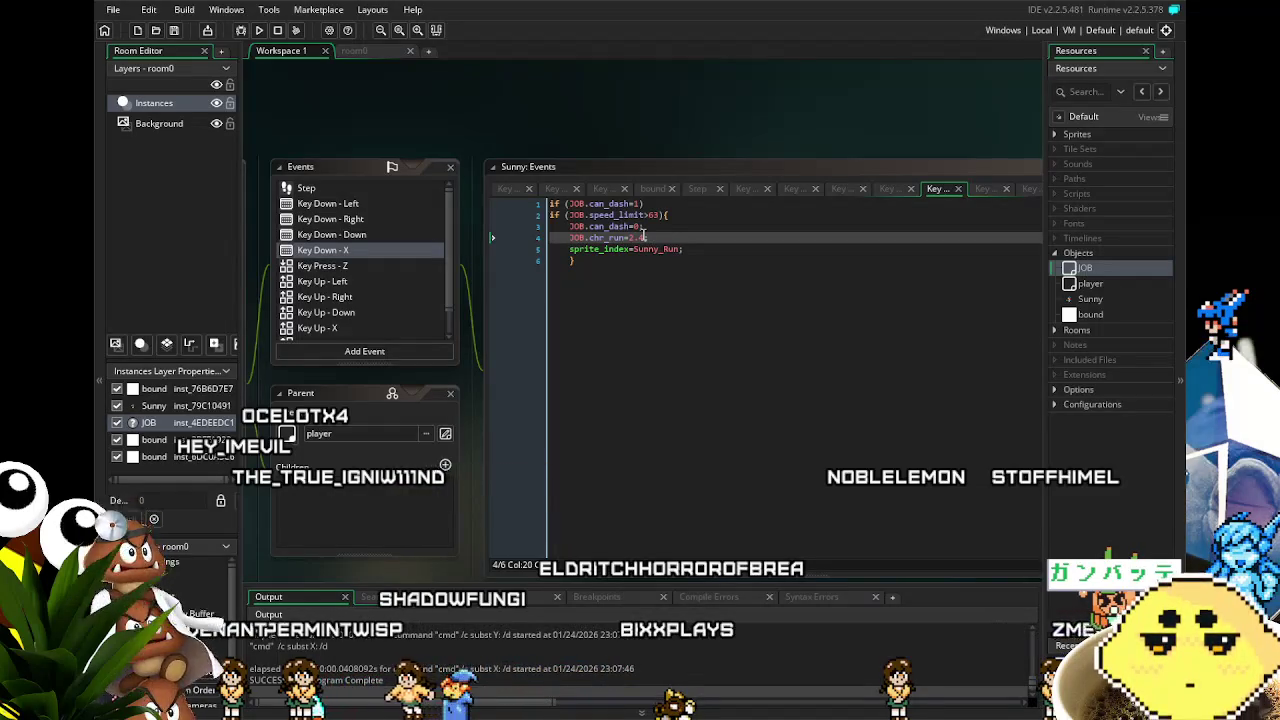
# In the Key Up - X event, add JOB.chr_run=2; after JOB.can_dash=1; and save
pyautogui.scroll(-1, 418, 310)
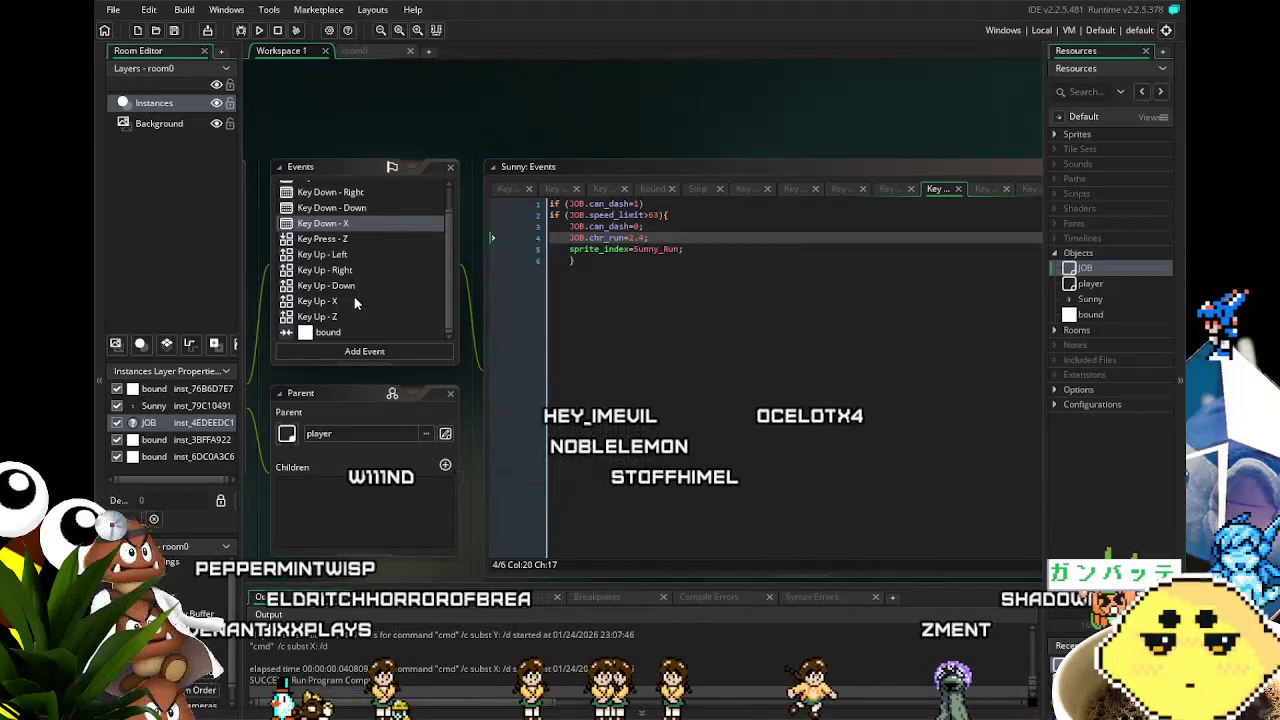
pyautogui.click(354, 302)
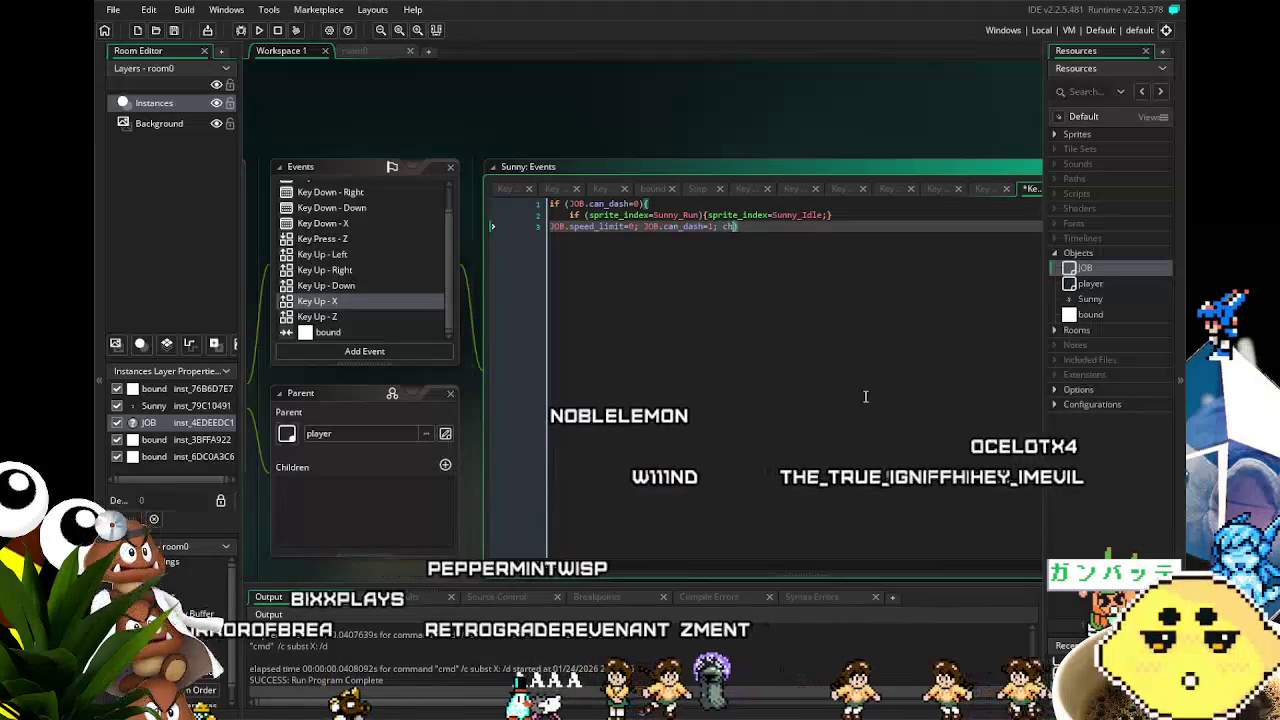
pyautogui.press('BackSpace')
pyautogui.press('BackSpace')
pyautogui.write('JOB.chr_speed=2;')
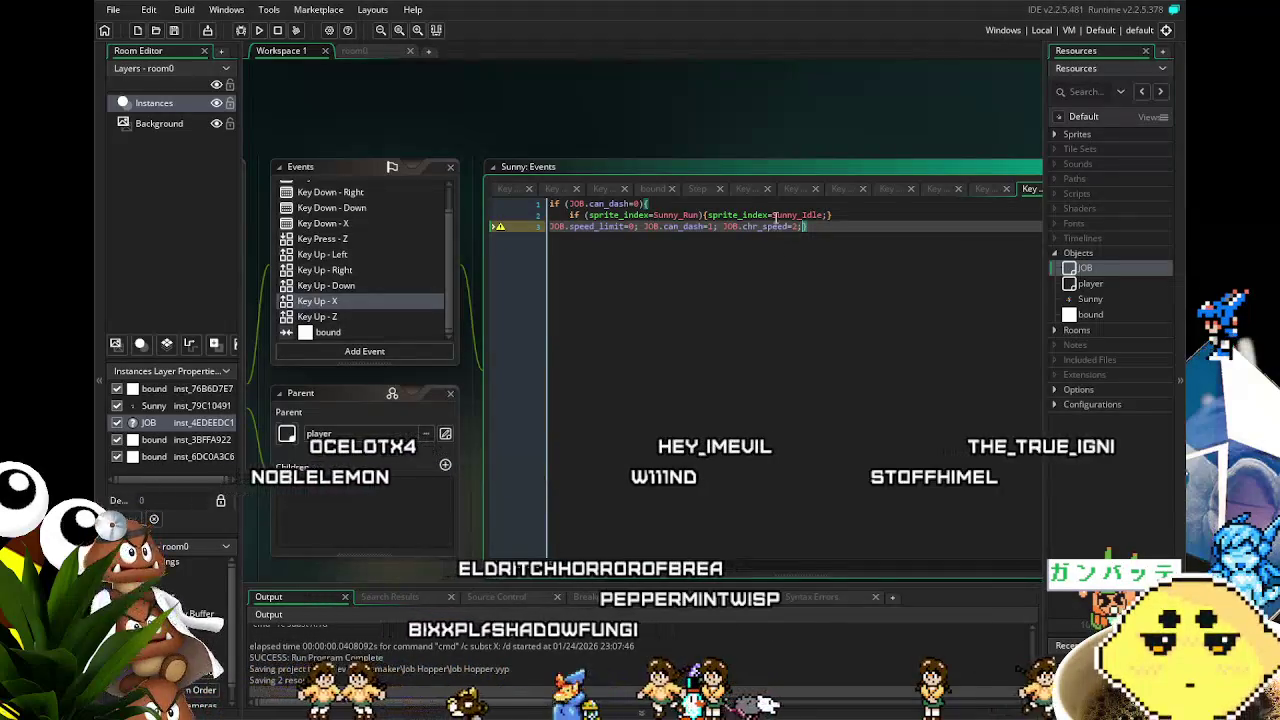
pyautogui.moveTo(789, 227); pyautogui.dragTo(766, 227)
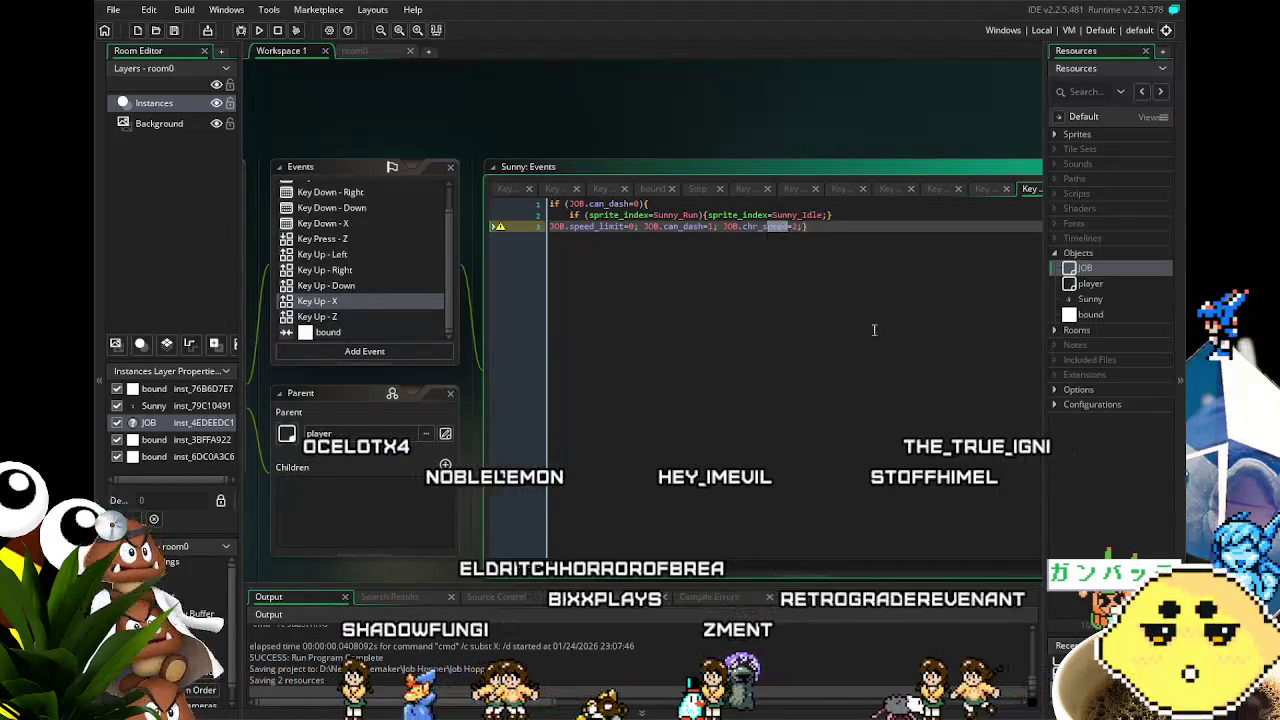
pyautogui.write('run')
pyautogui.hotkey('ctrl', 's')
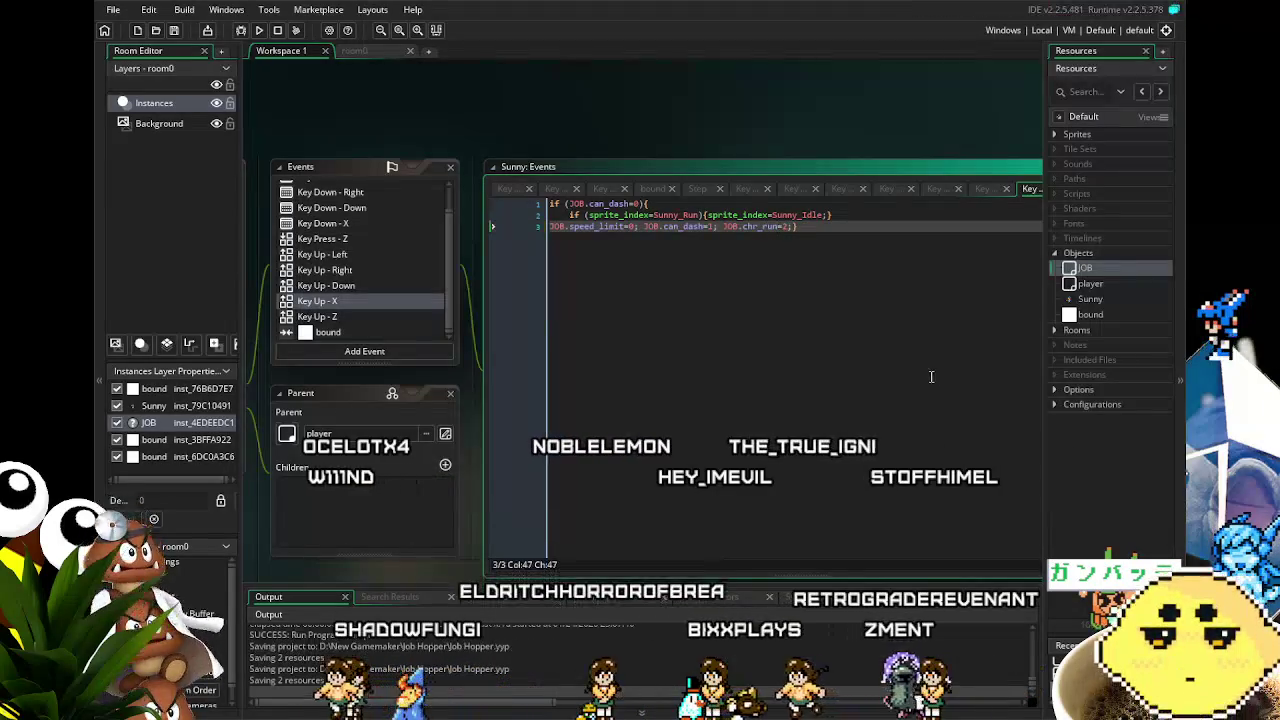
# Launch the game with F5 and start running the player right
pyautogui.scroll(1, 340, 232)
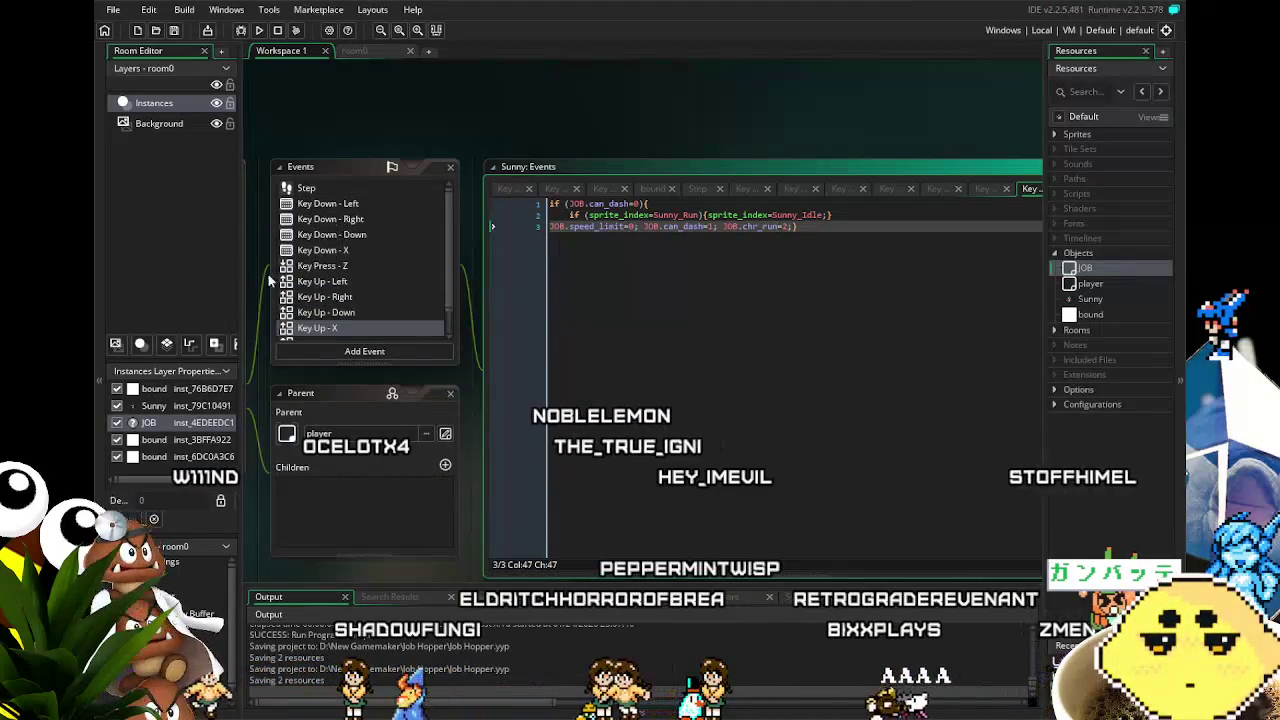
pyautogui.press('F5')
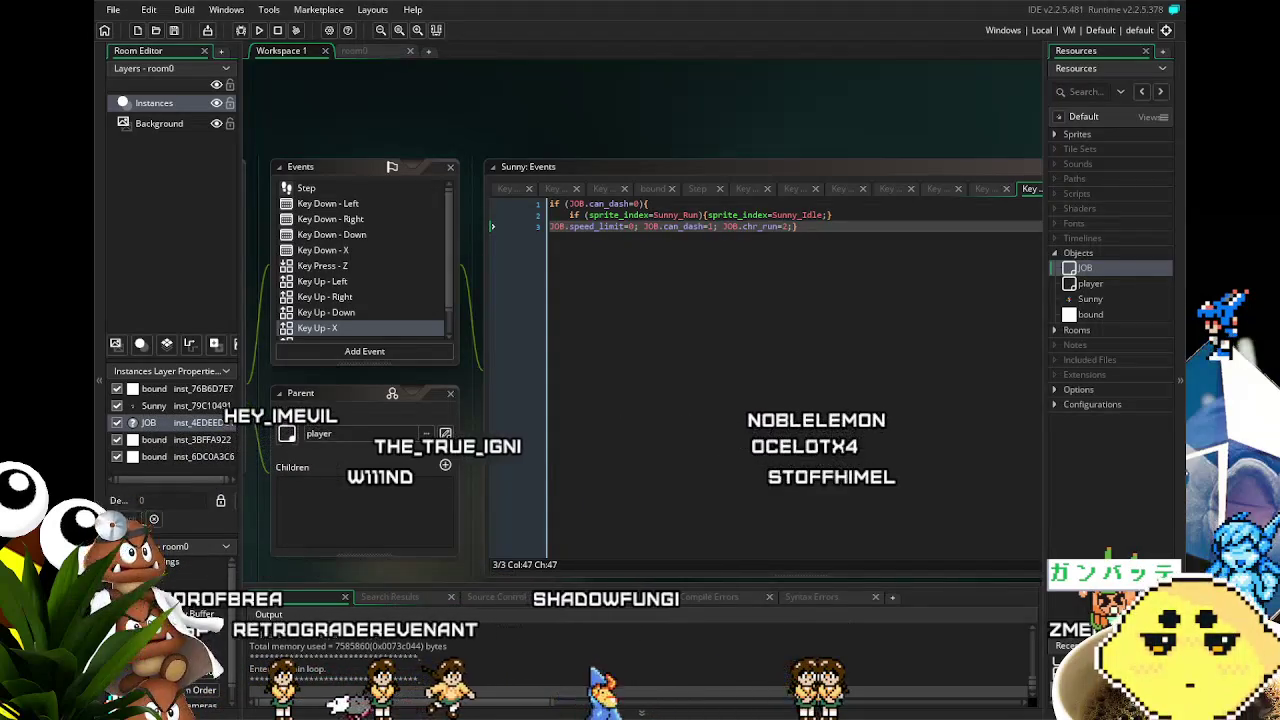
pyautogui.press('Right')
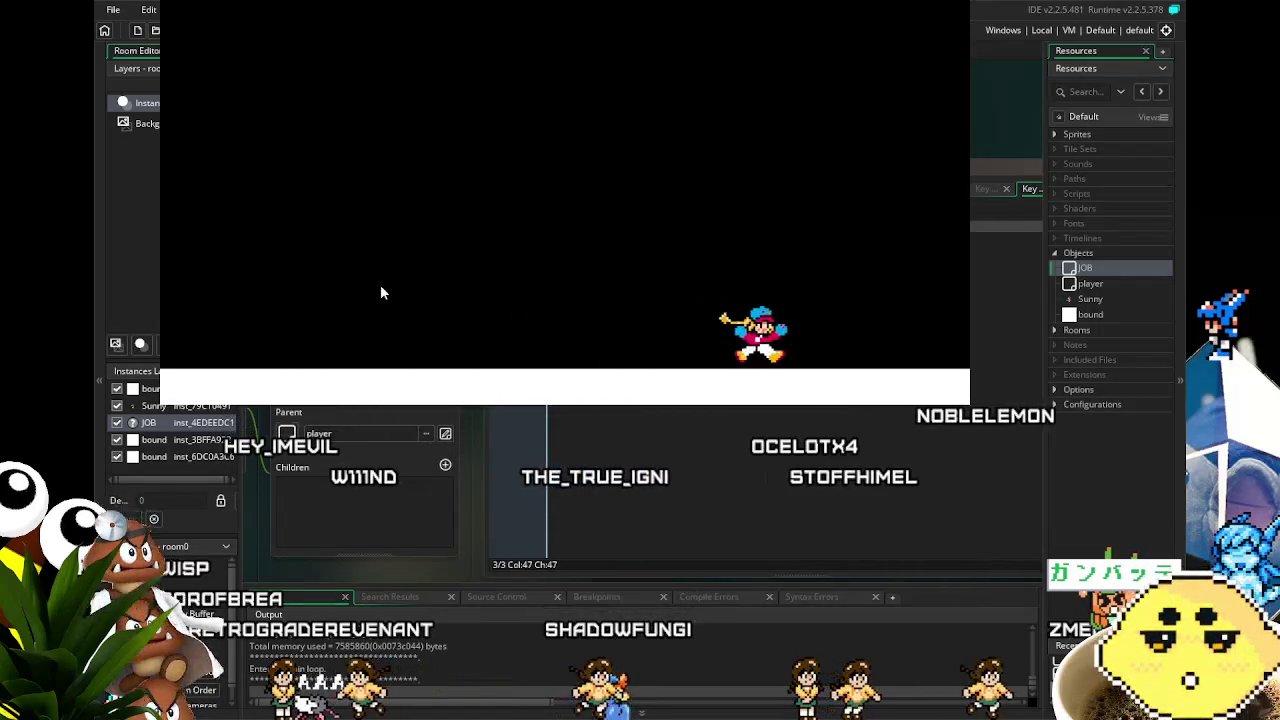
# Run the player left then right to check the speed reset on release, then close the game
pyautogui.press('Left')
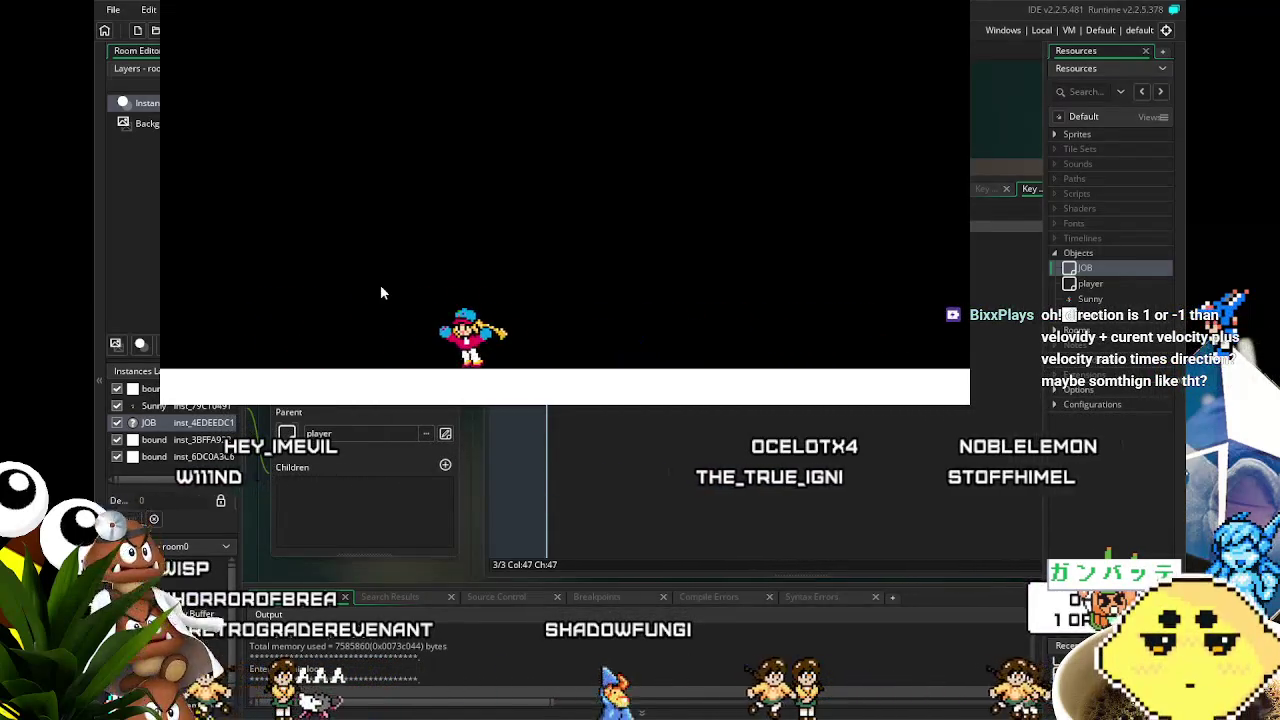
pyautogui.press('Right')
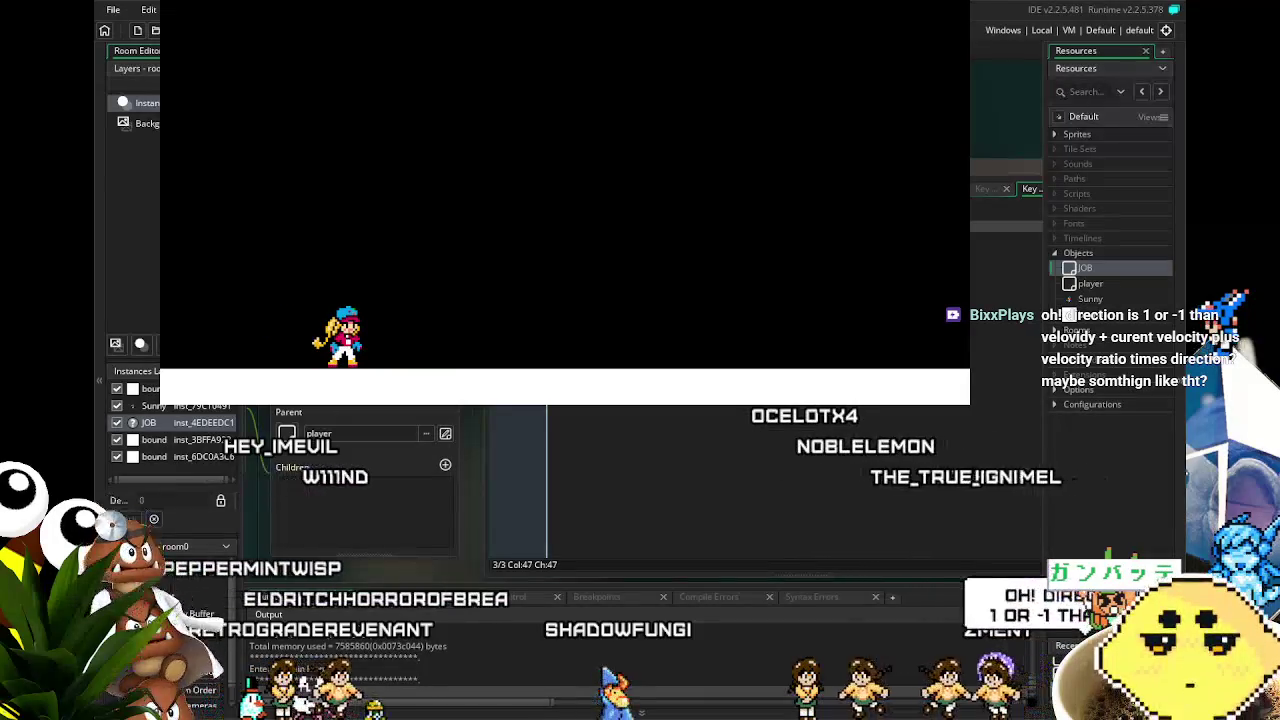
pyautogui.press('Escape')
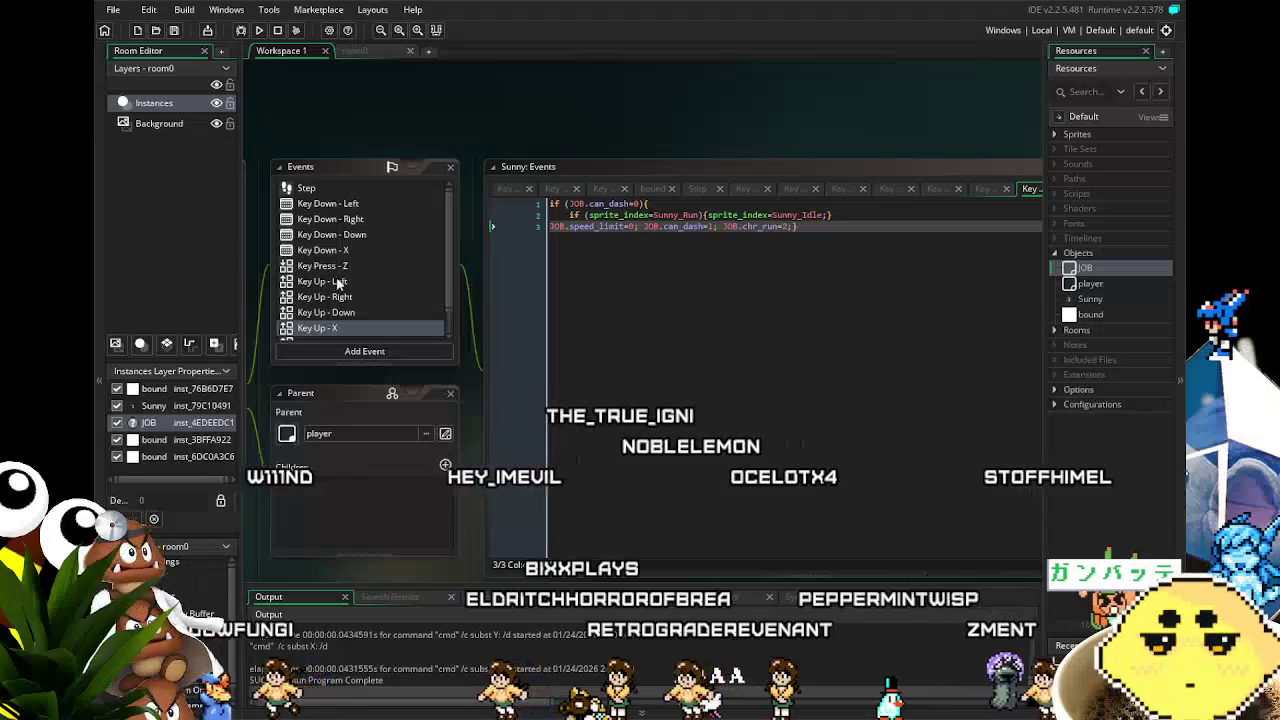
# Add a closing brace after the place_free check in the Key Down - Left event
pyautogui.click(330, 266)
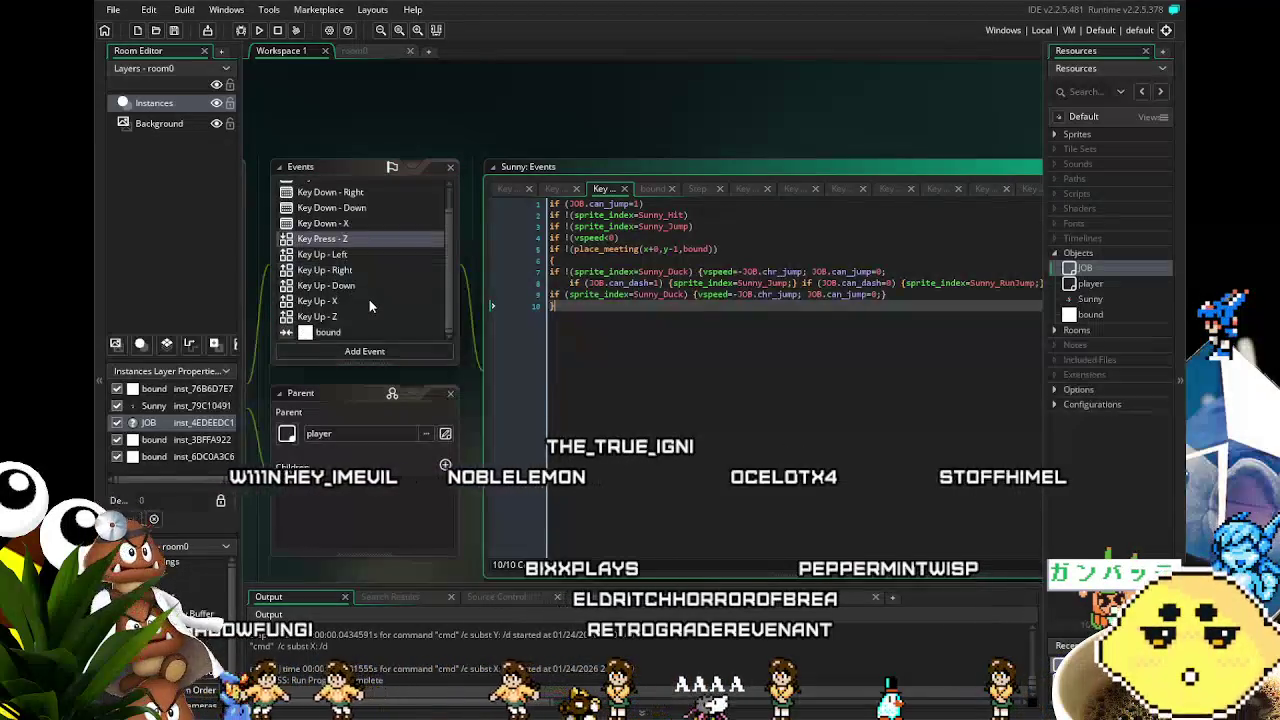
pyautogui.click(338, 204)
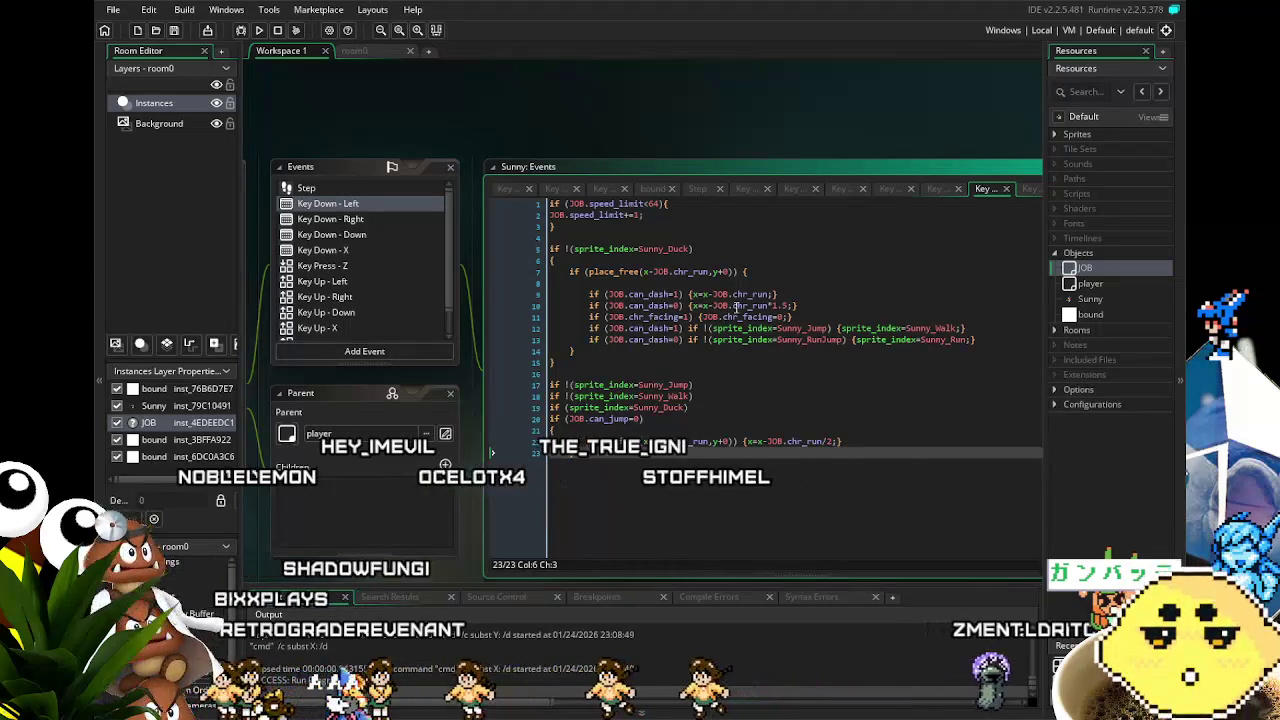
pyautogui.press('Return')
pyautogui.write('}')
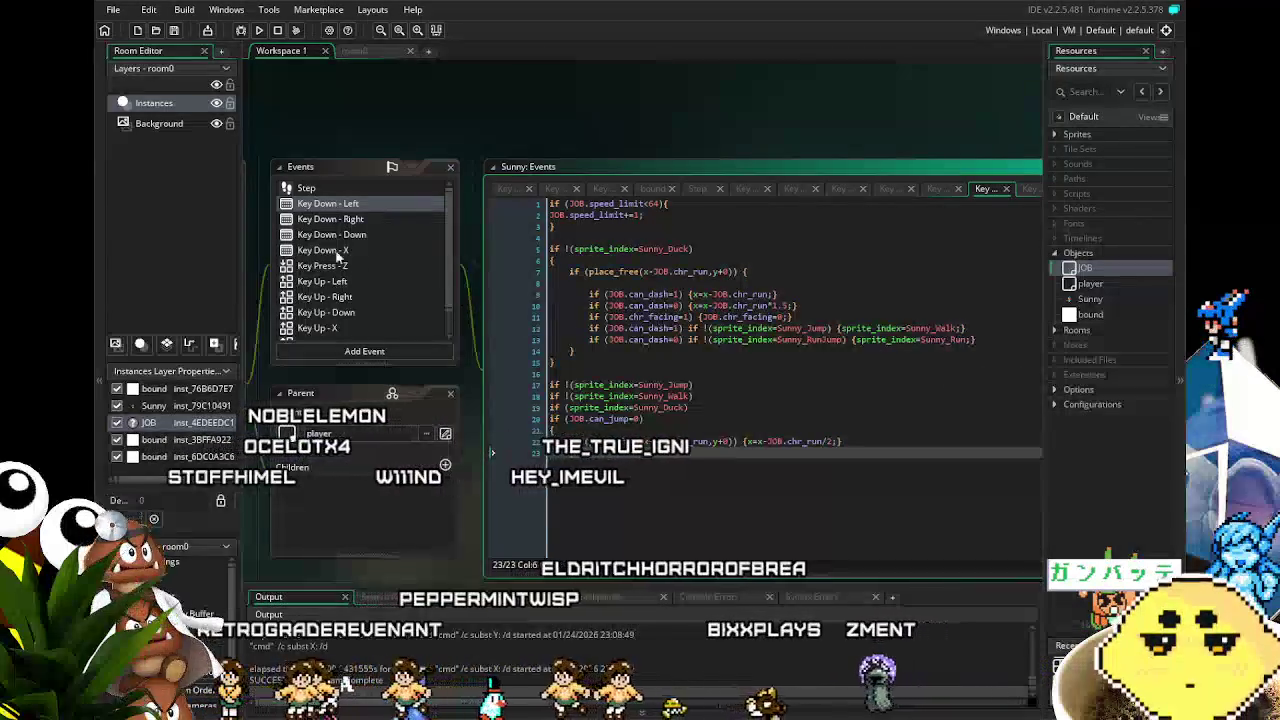
# Compare the Key Down - Left code against the Key Down - Right code
pyautogui.click(342, 219)
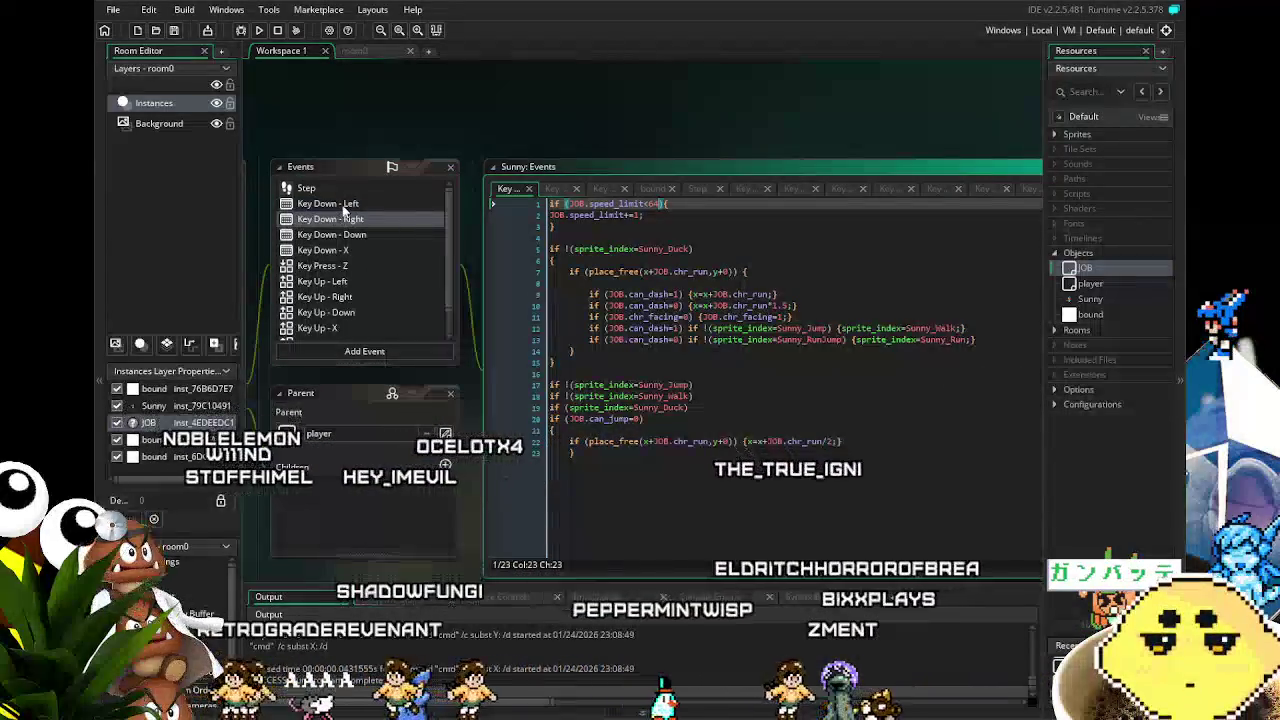
pyautogui.click(348, 206)
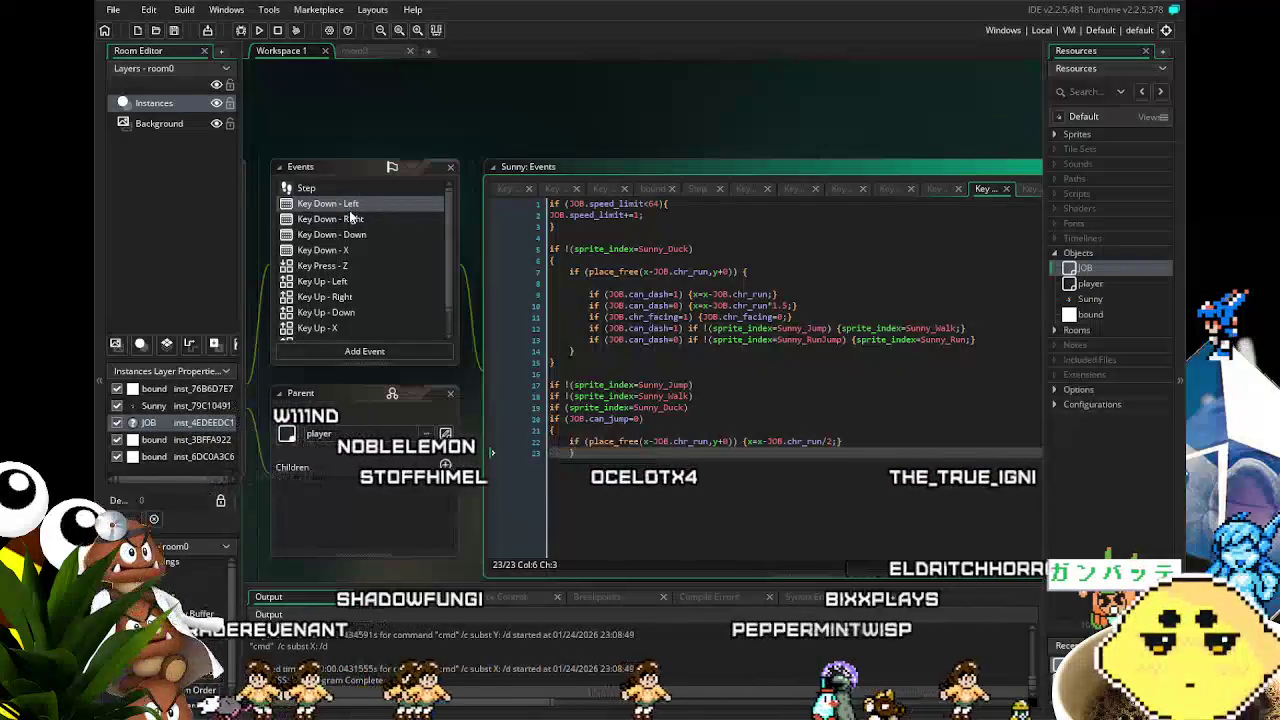
pyautogui.click(352, 218)
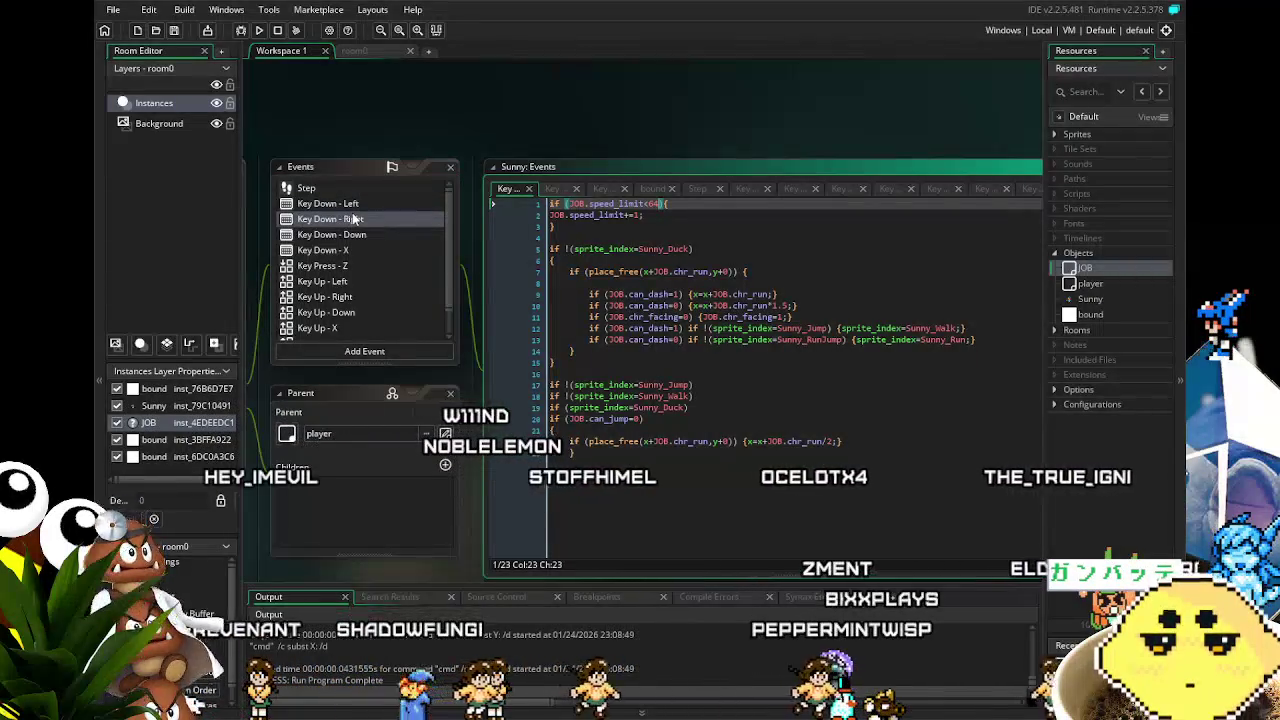
pyautogui.click(352, 204)
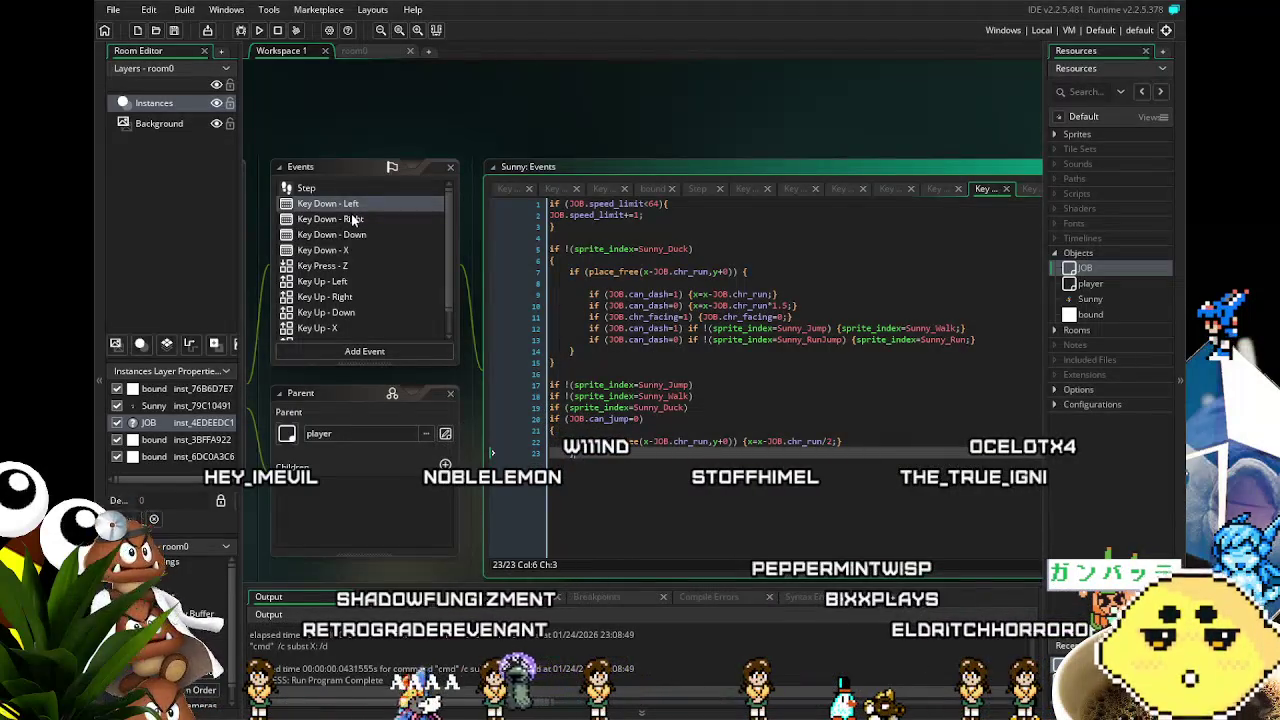
pyautogui.click(352, 220)
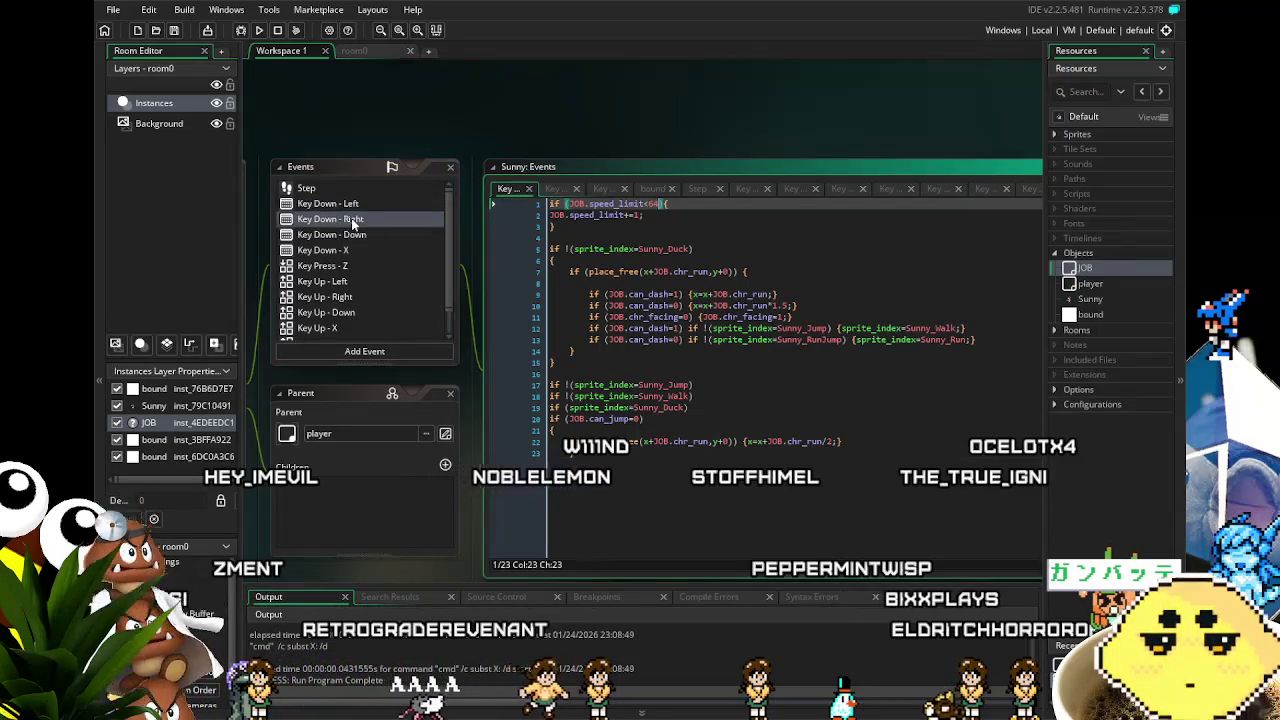
# Review the Key Up - Left, Key Down - X and Key Up - X code, then build and run the game
pyautogui.click(366, 282)
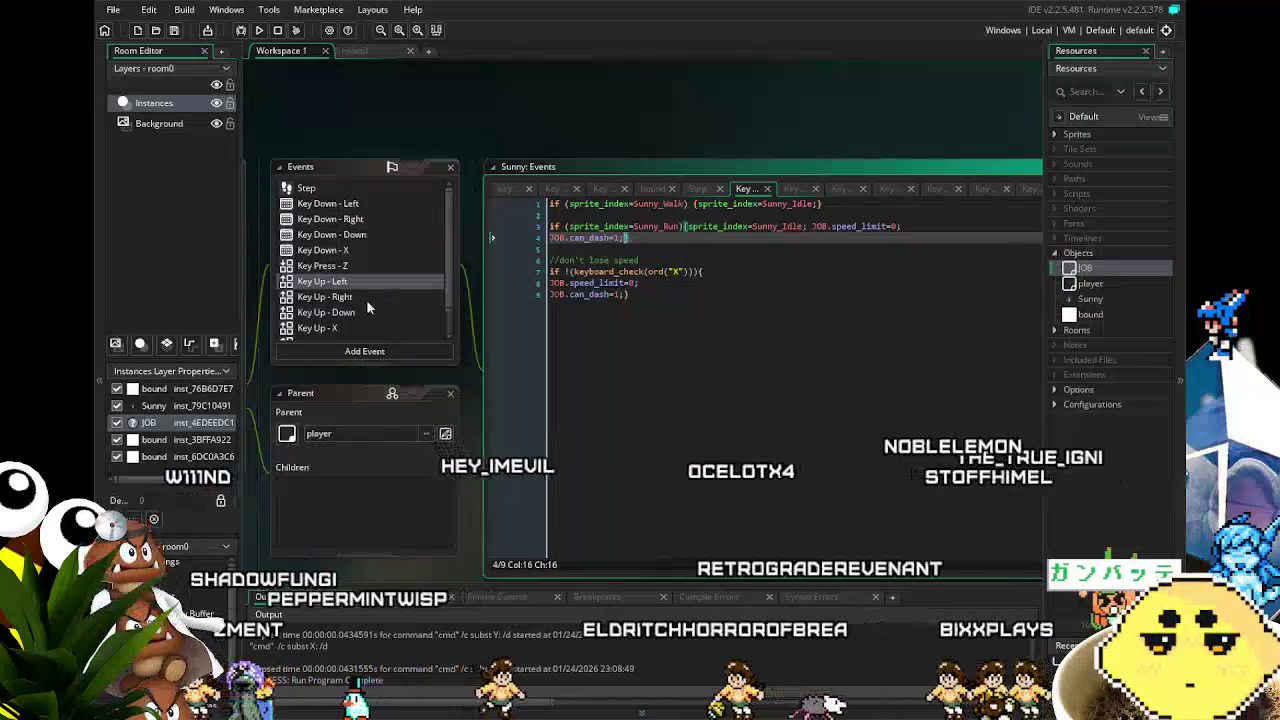
pyautogui.click(330, 250)
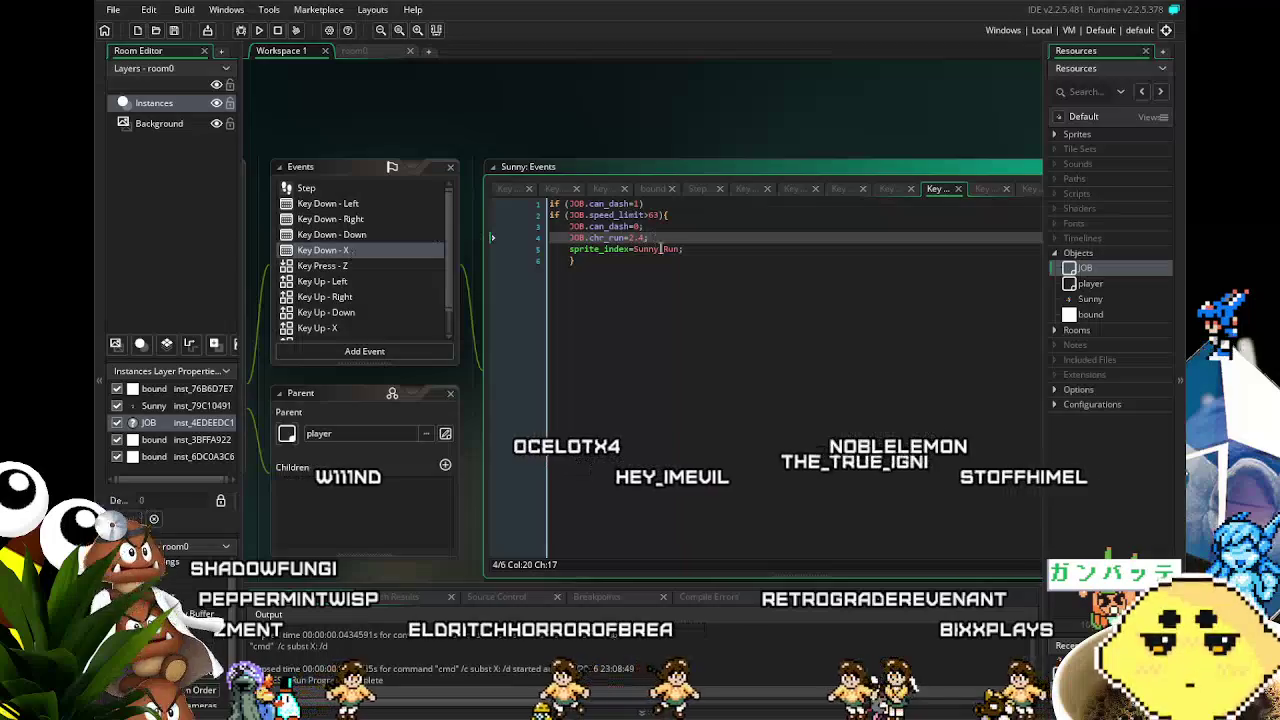
pyautogui.click(671, 380)
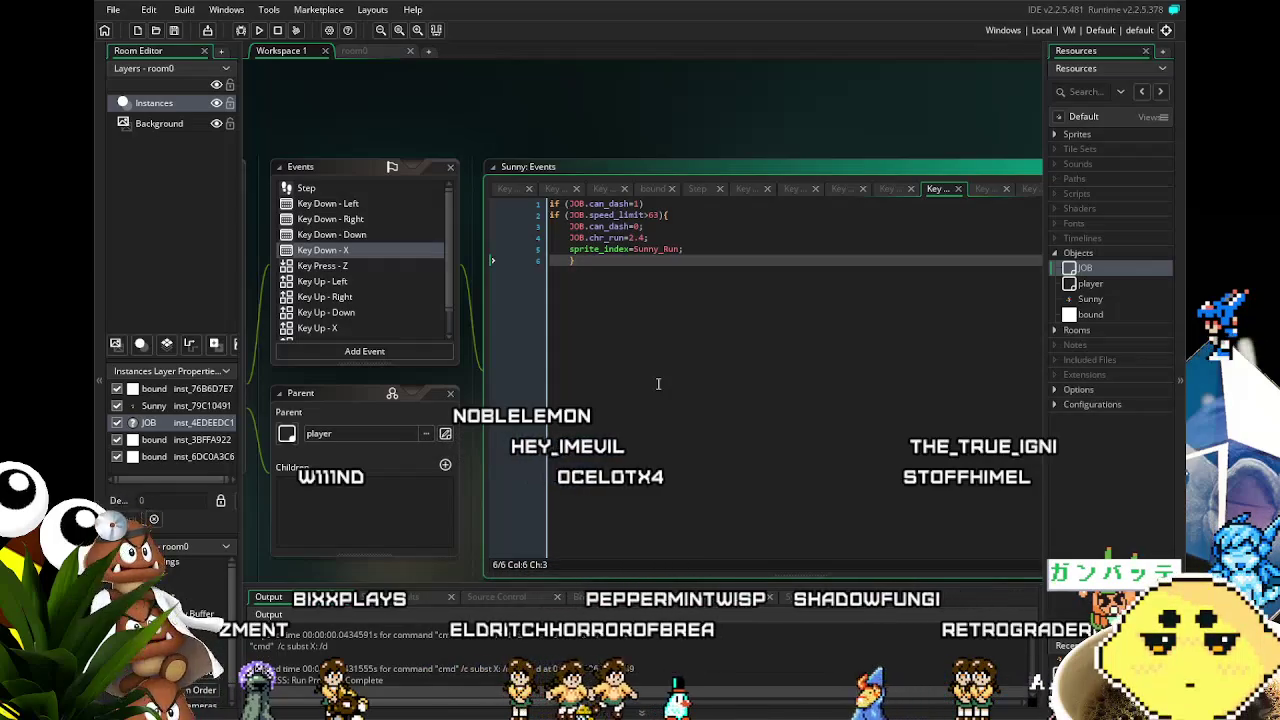
pyautogui.click(352, 328)
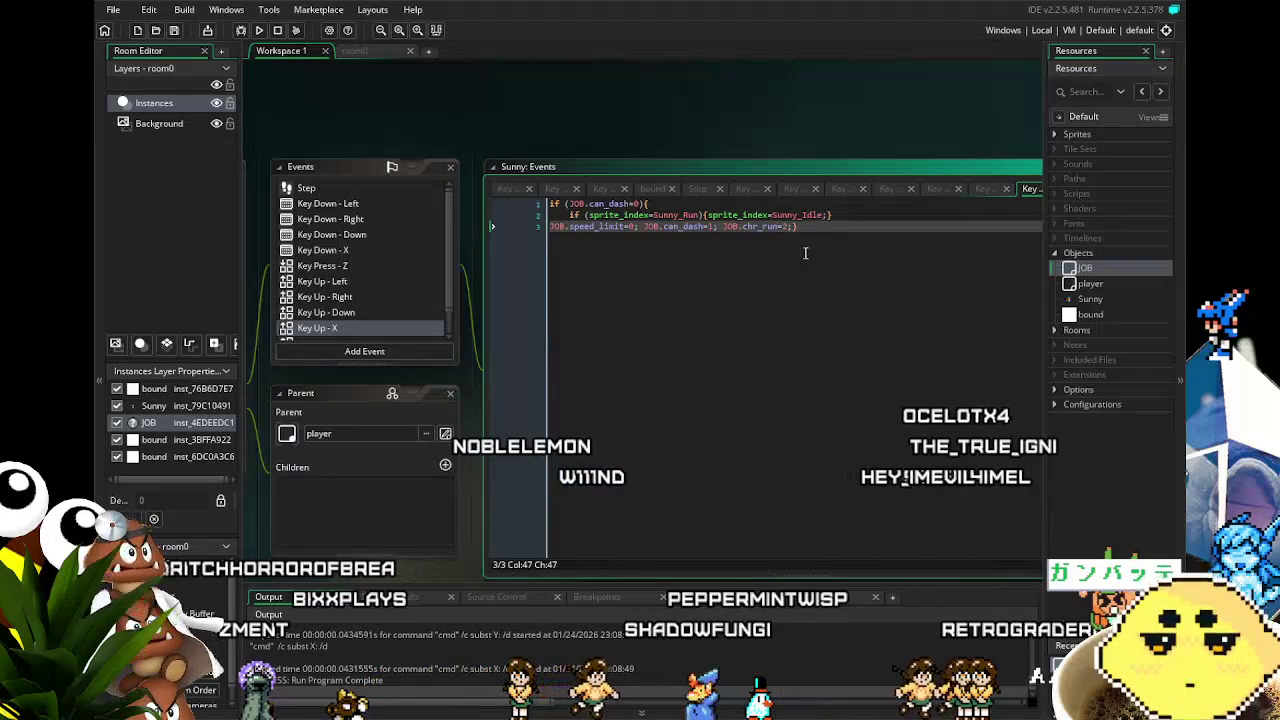
pyautogui.press('F5')
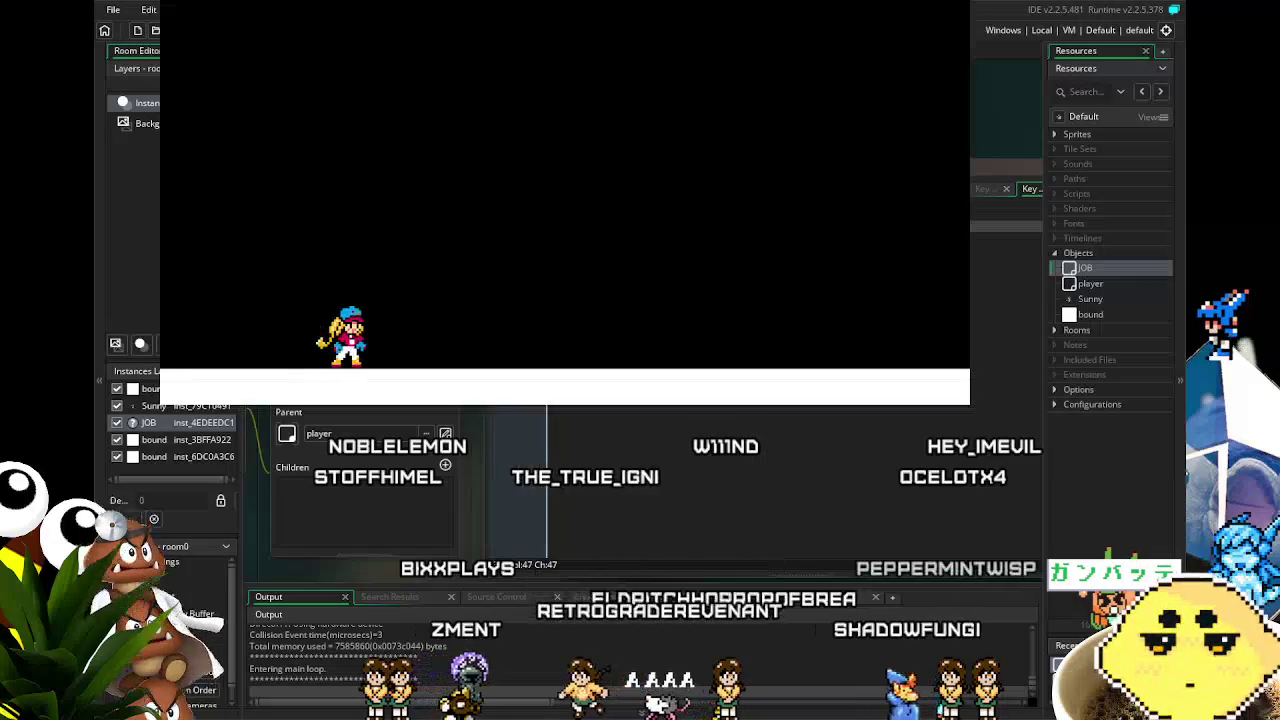
# Run the player right and left, close the game, and launch a fresh test run
pyautogui.press('Right')
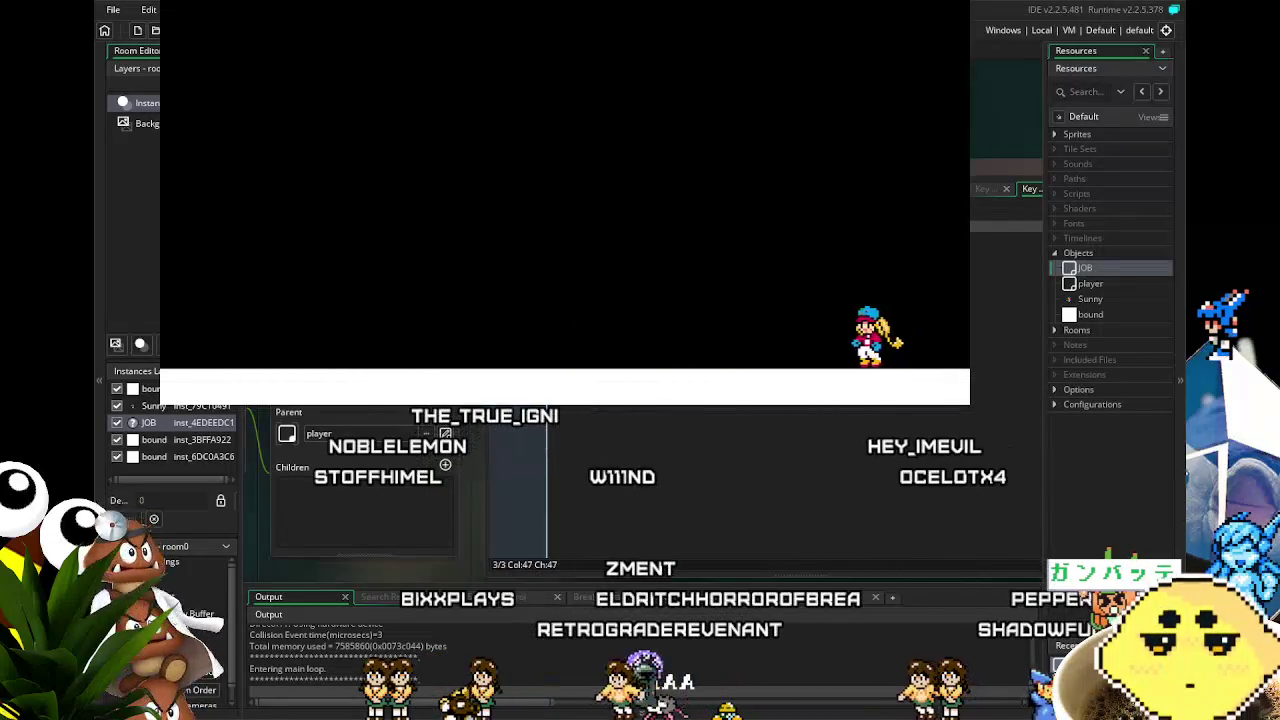
pyautogui.press('Left')
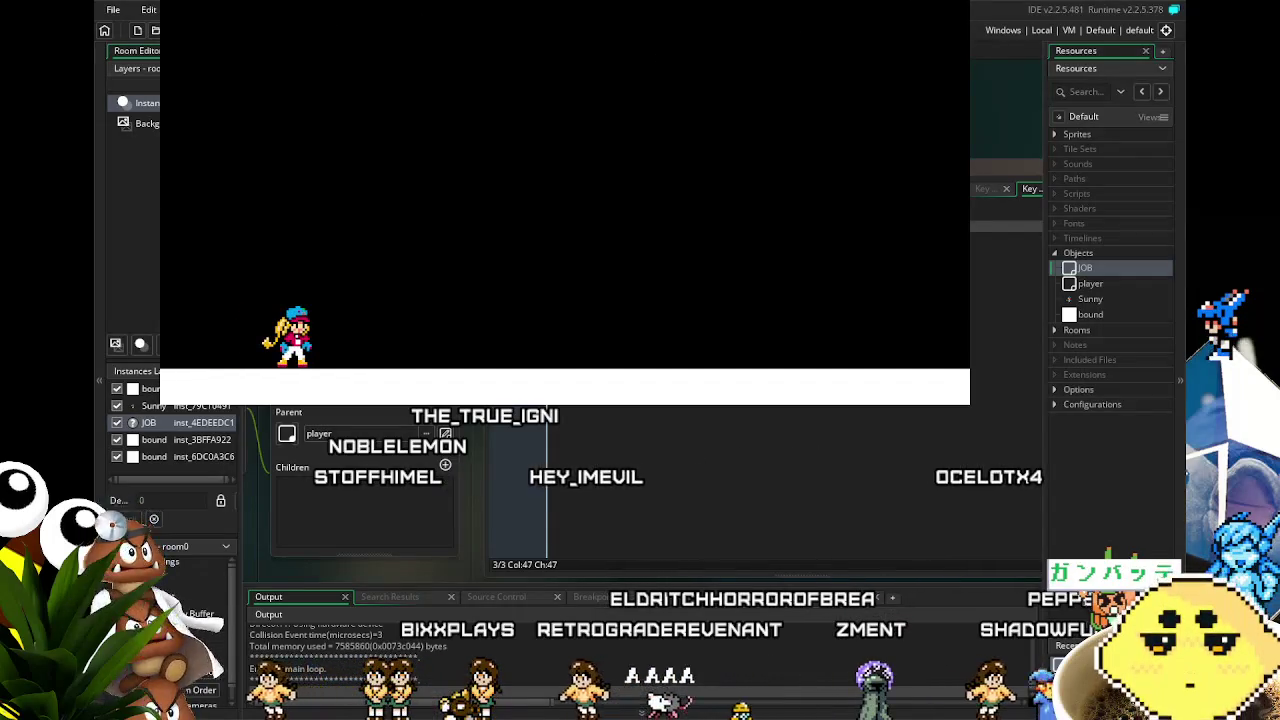
pyautogui.press('Escape')
pyautogui.click(256, 31)
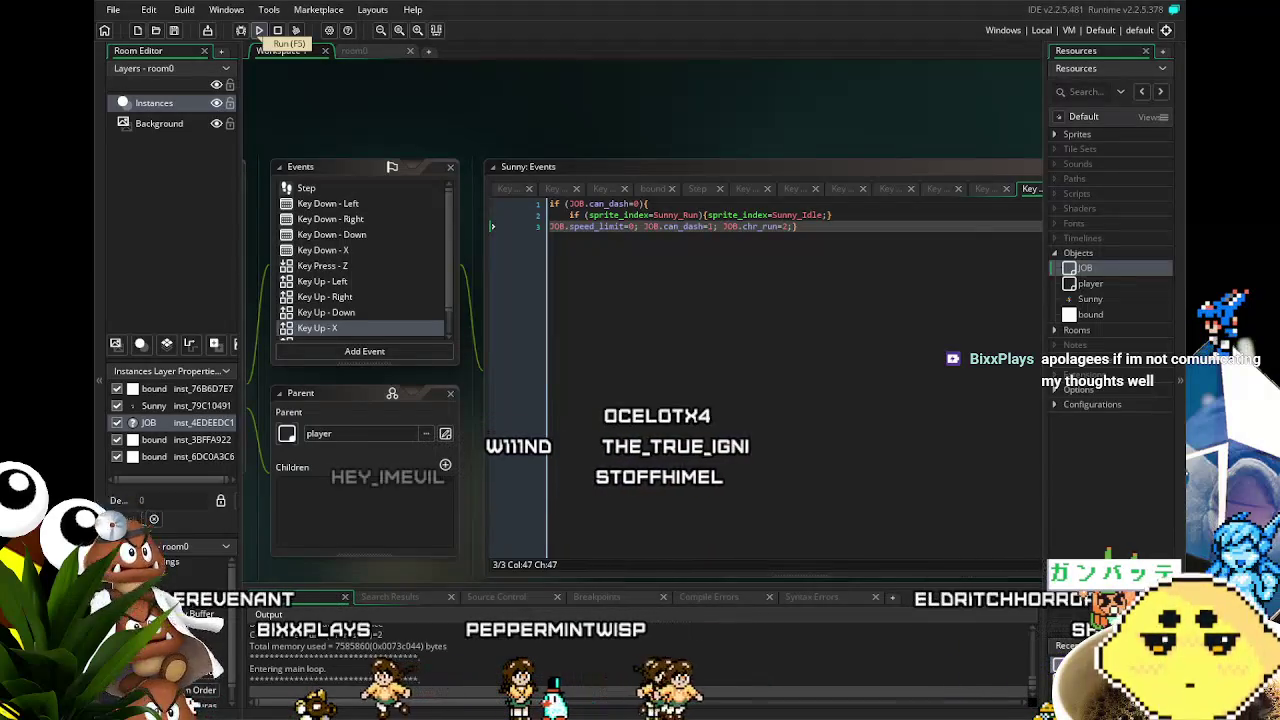
pyautogui.press('Left')
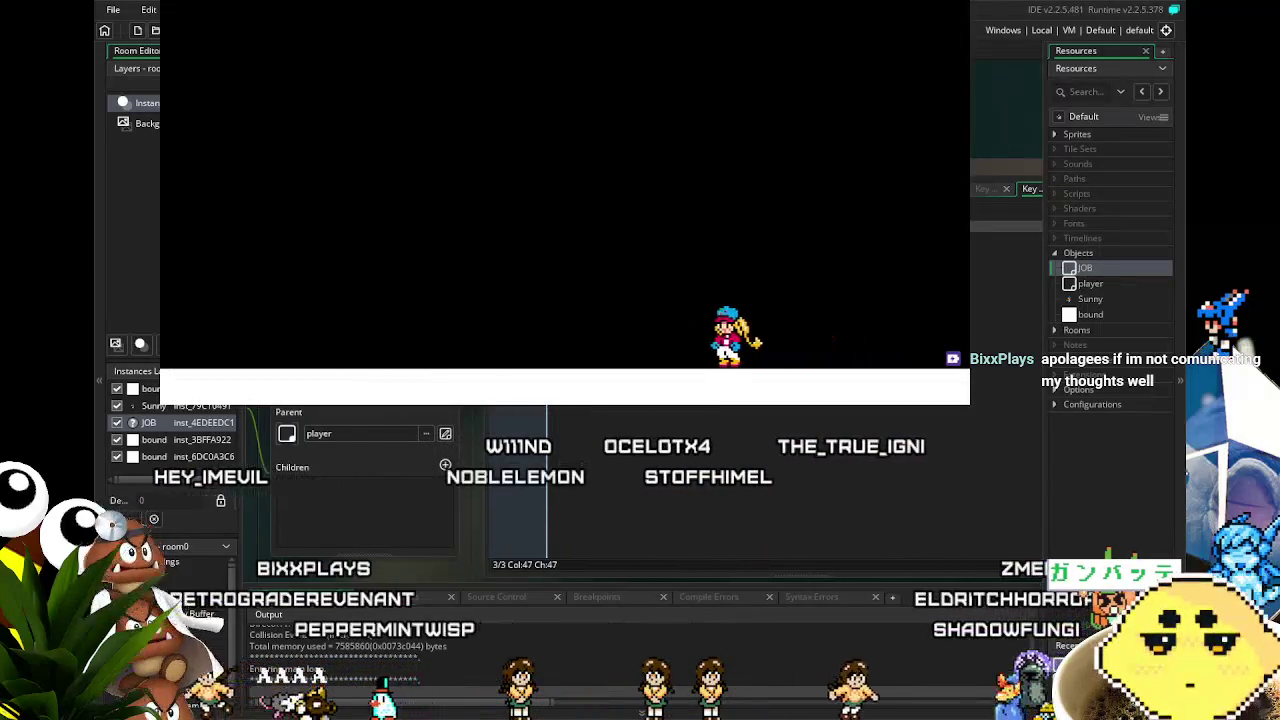
pyautogui.press('Right')
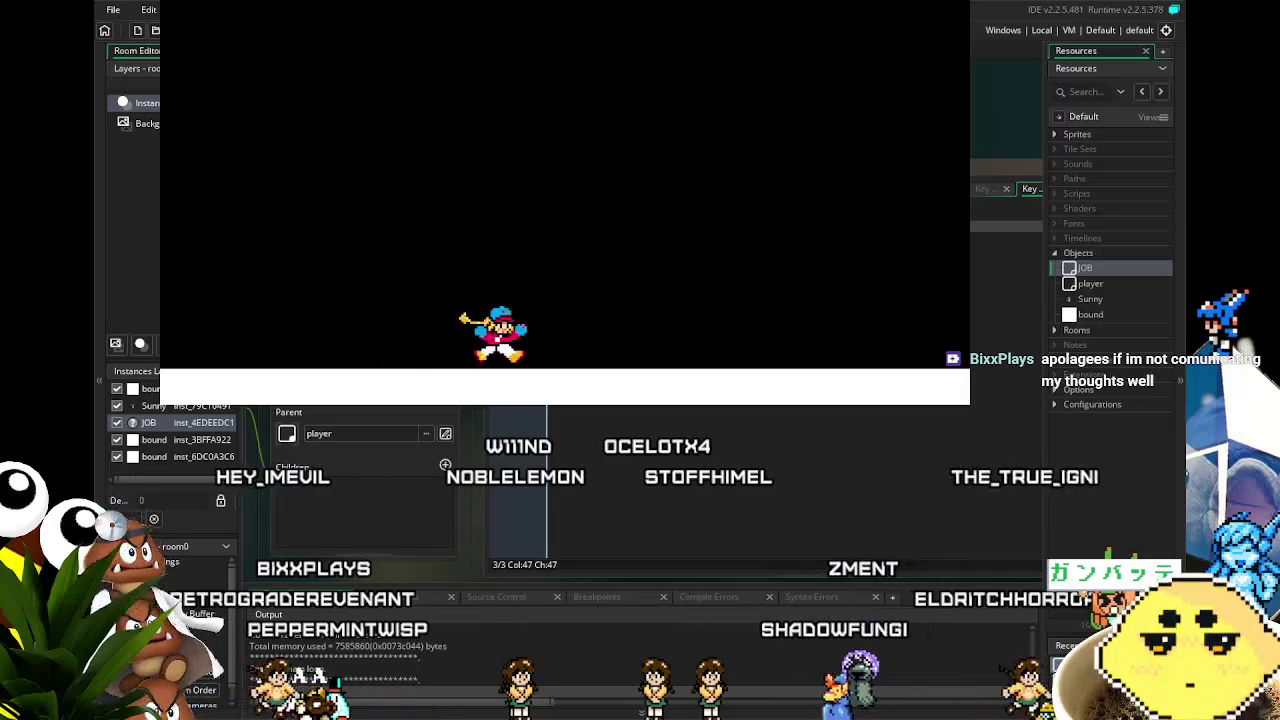
pyautogui.press('Left')
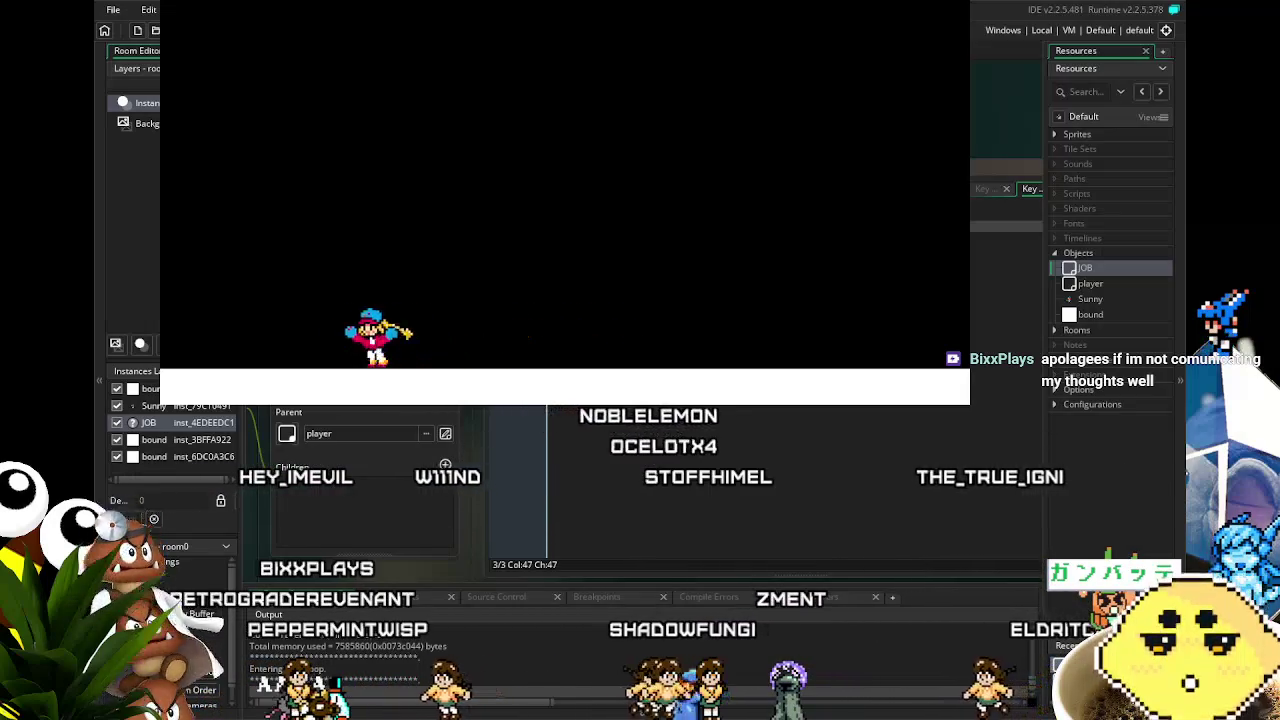
pyautogui.press('Right')
pyautogui.press('Right')
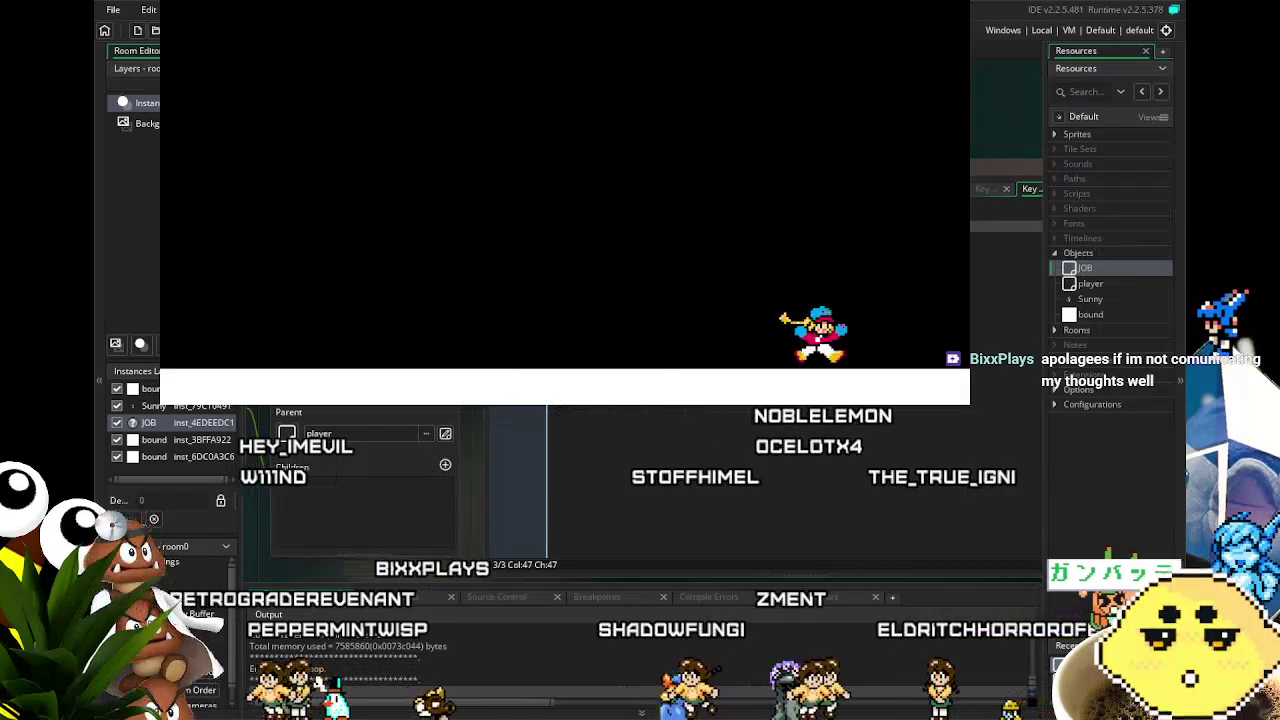
pyautogui.press('Left')
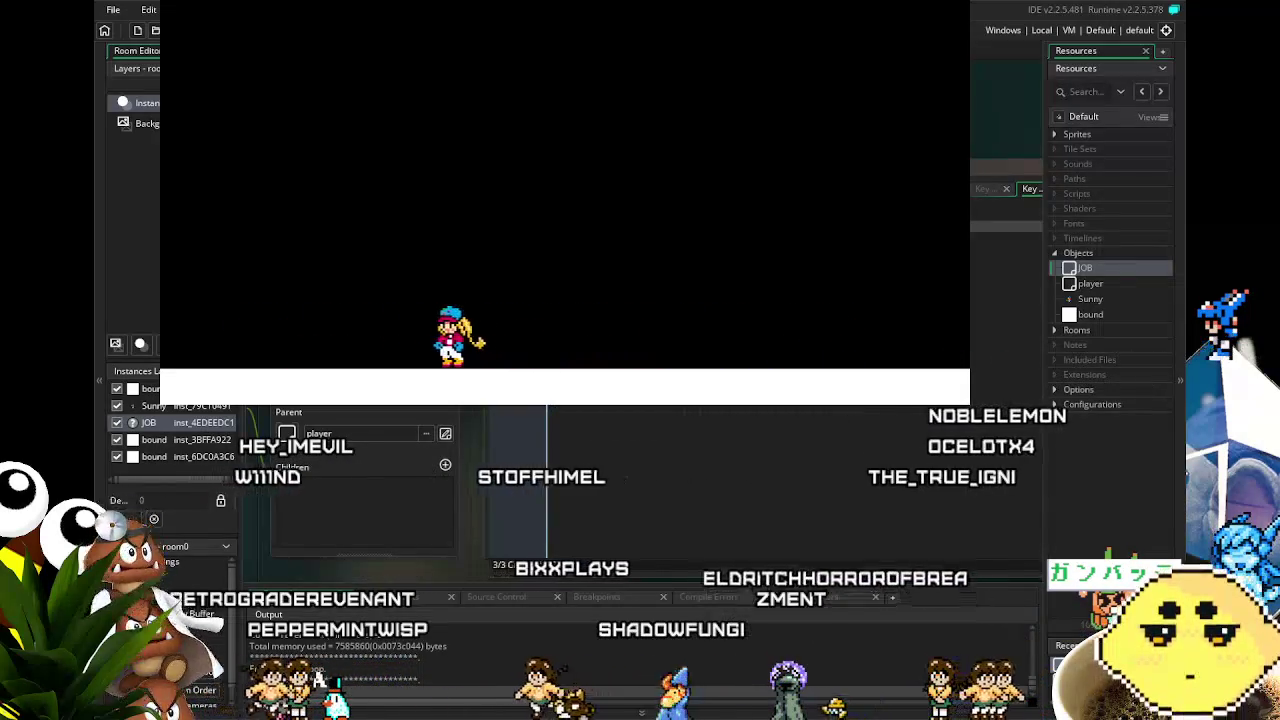
pyautogui.press('Right')
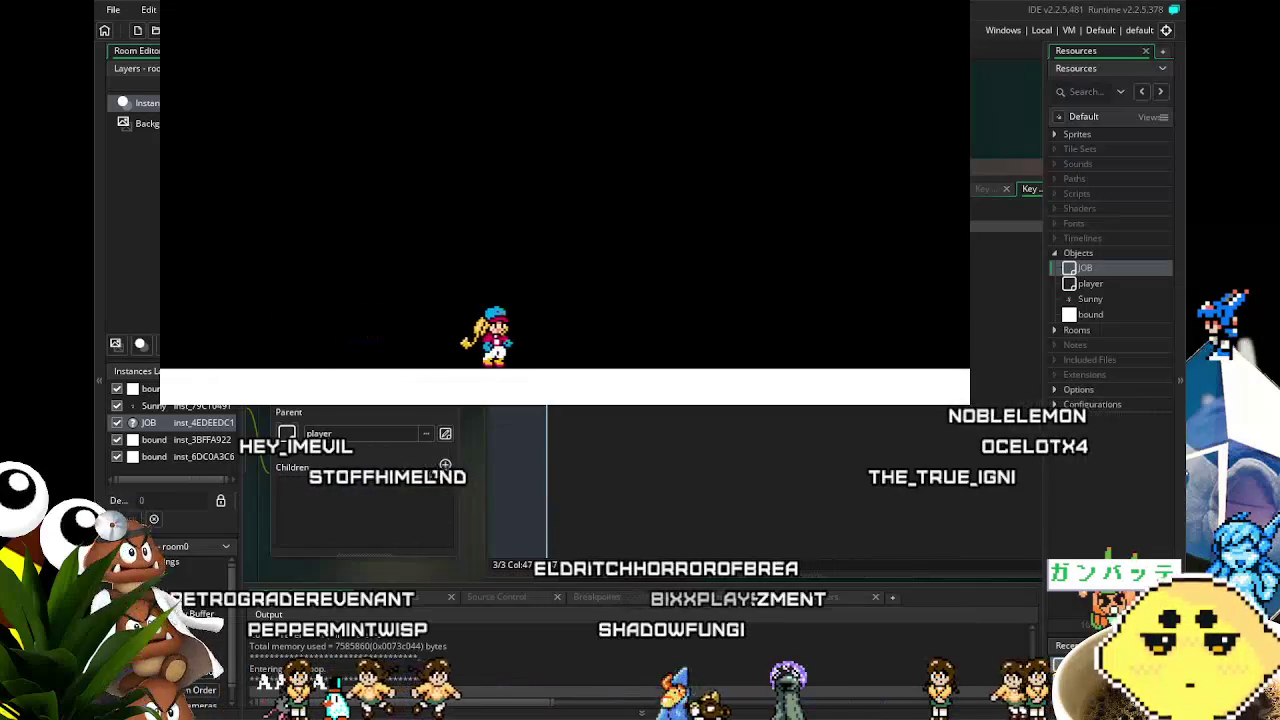
pyautogui.press('Left')
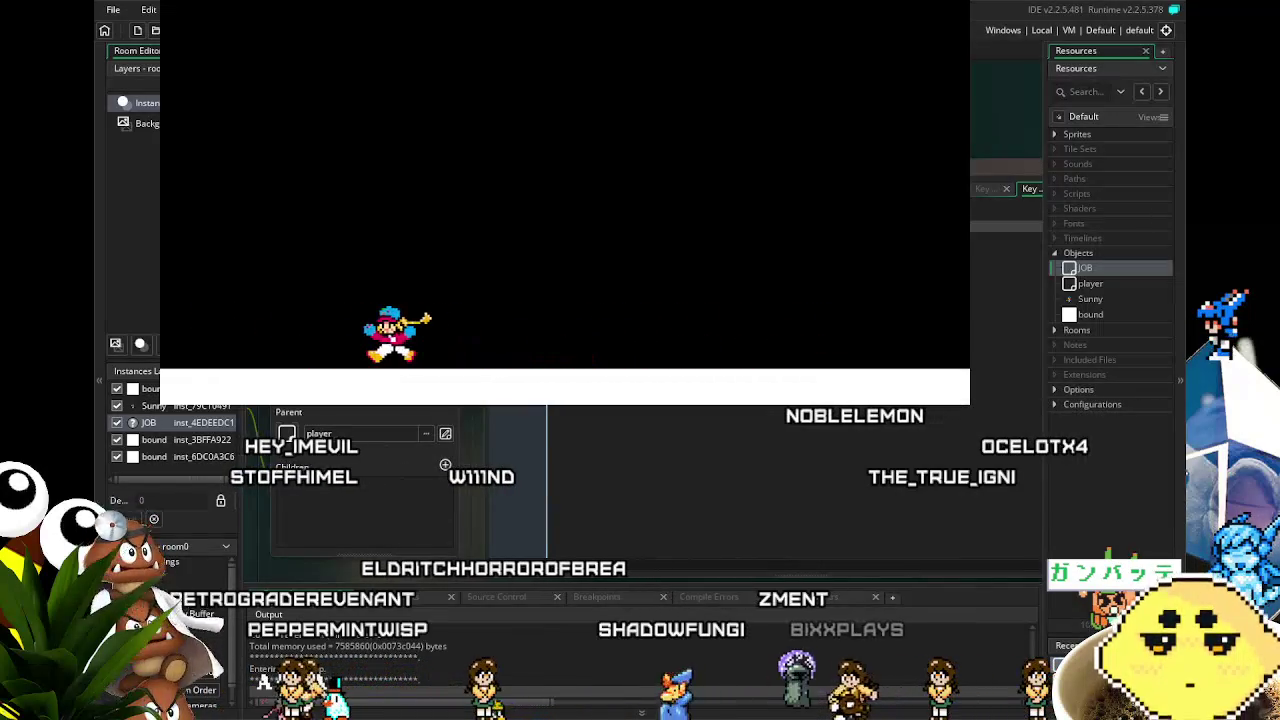
pyautogui.press('Right')
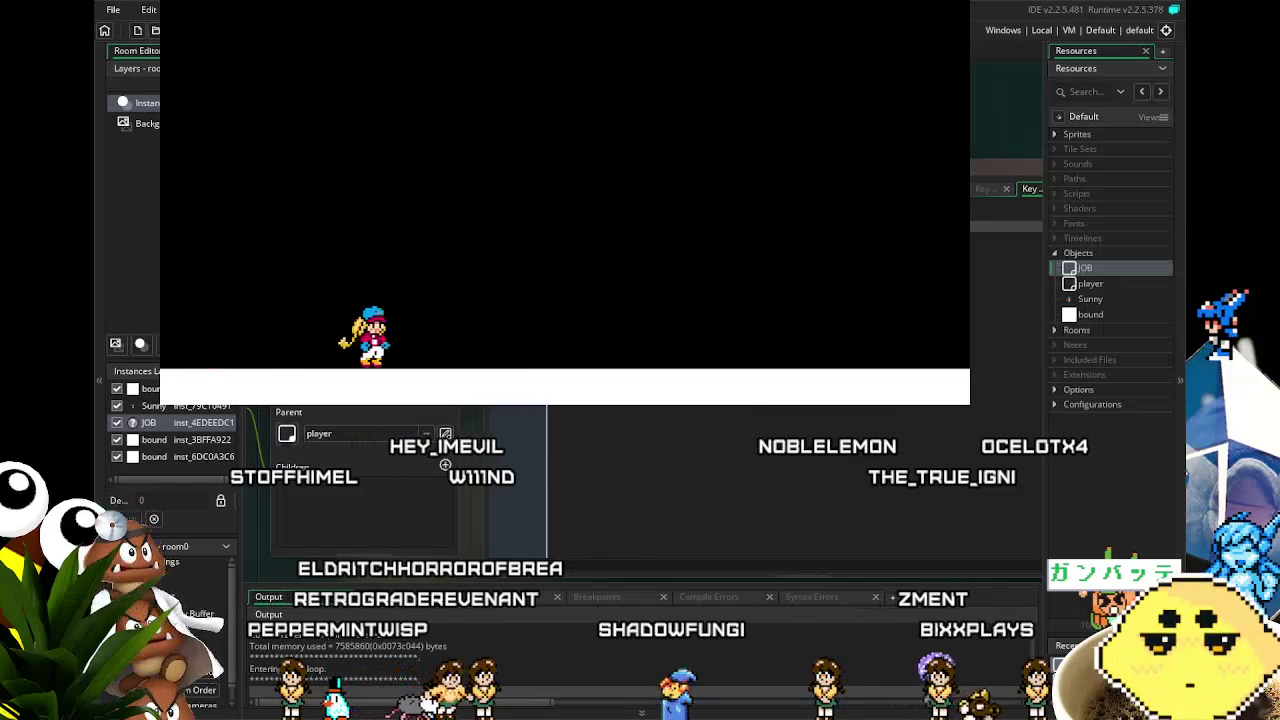
pyautogui.press('Left')
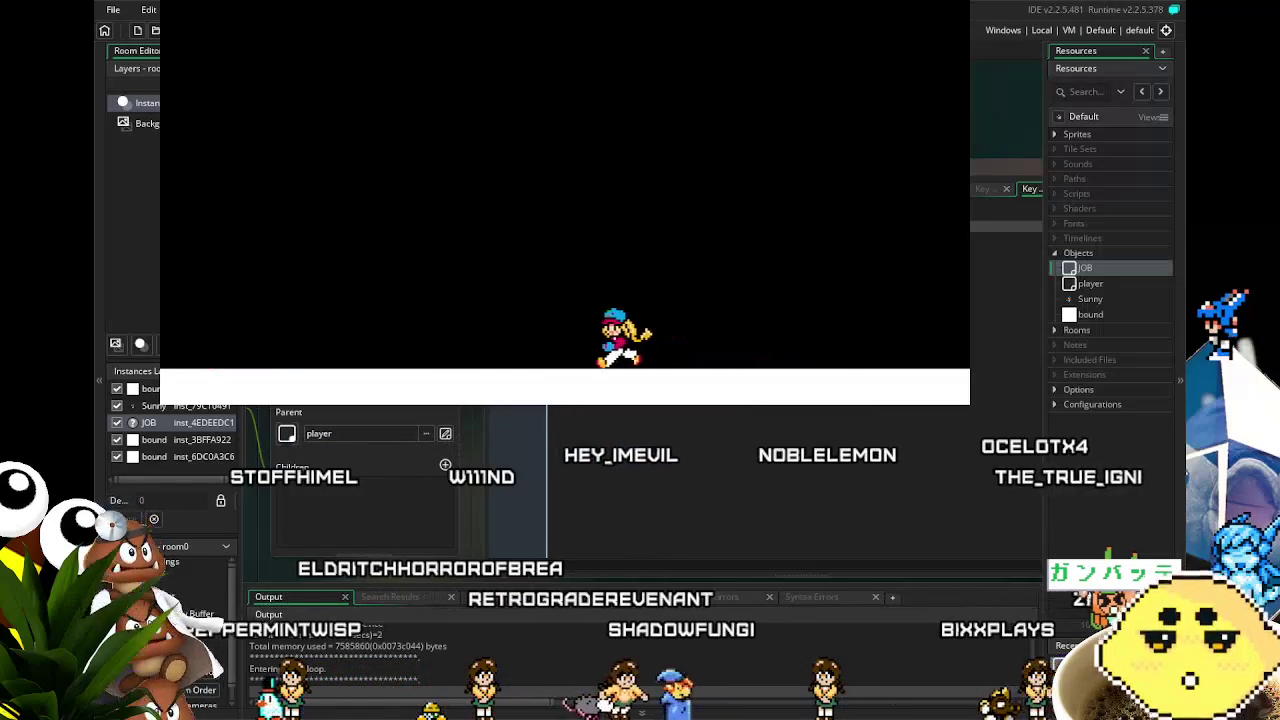
pyautogui.press('Right')
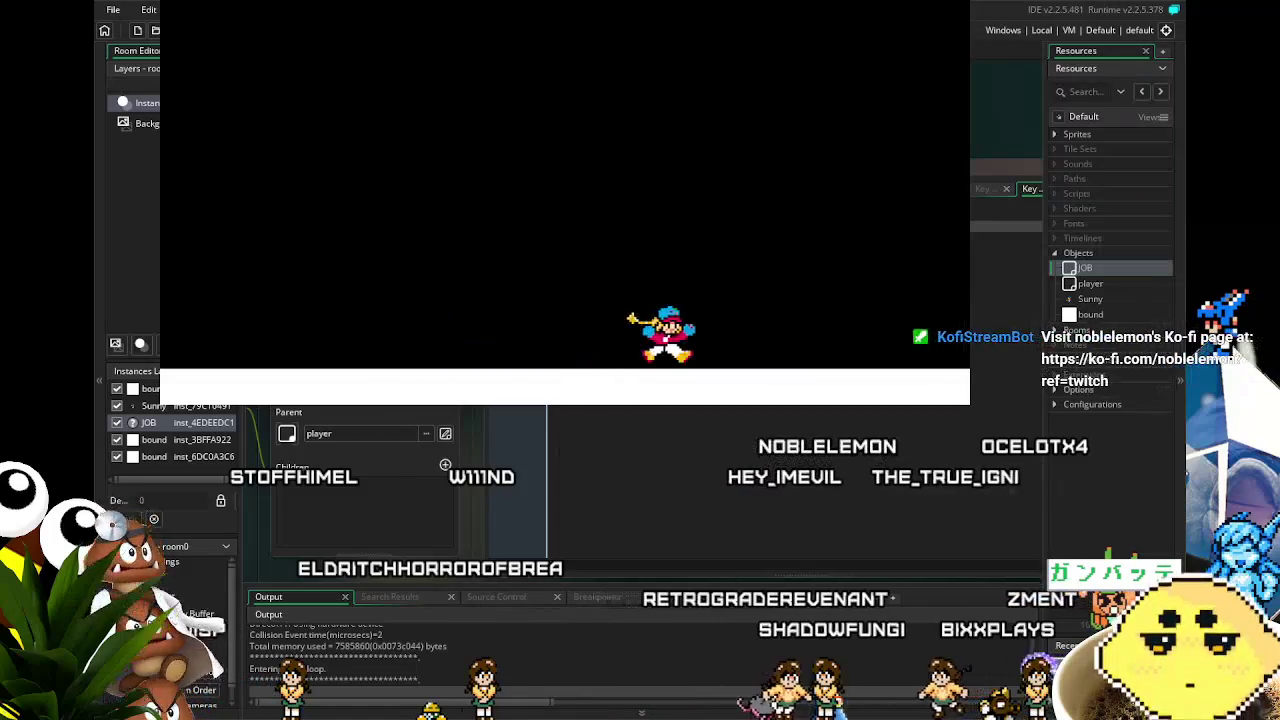
pyautogui.press('Right')
pyautogui.press('space')
pyautogui.press('Left')
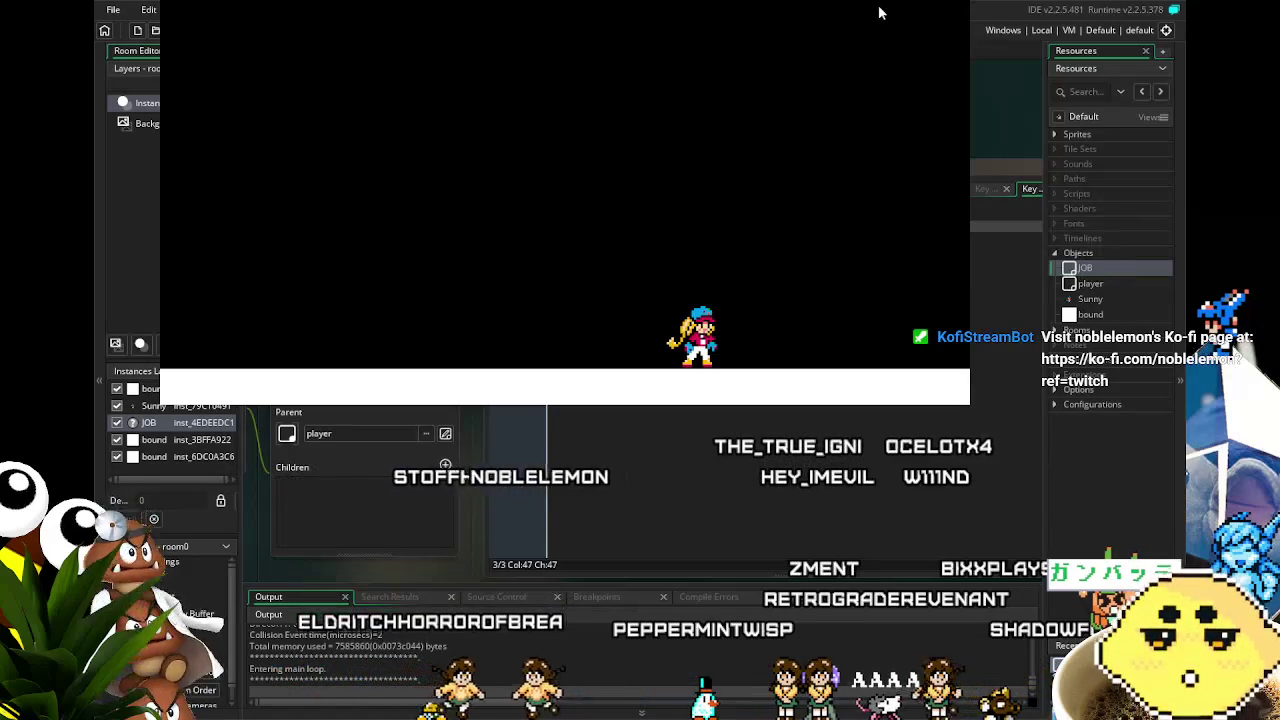
pyautogui.press('Escape')
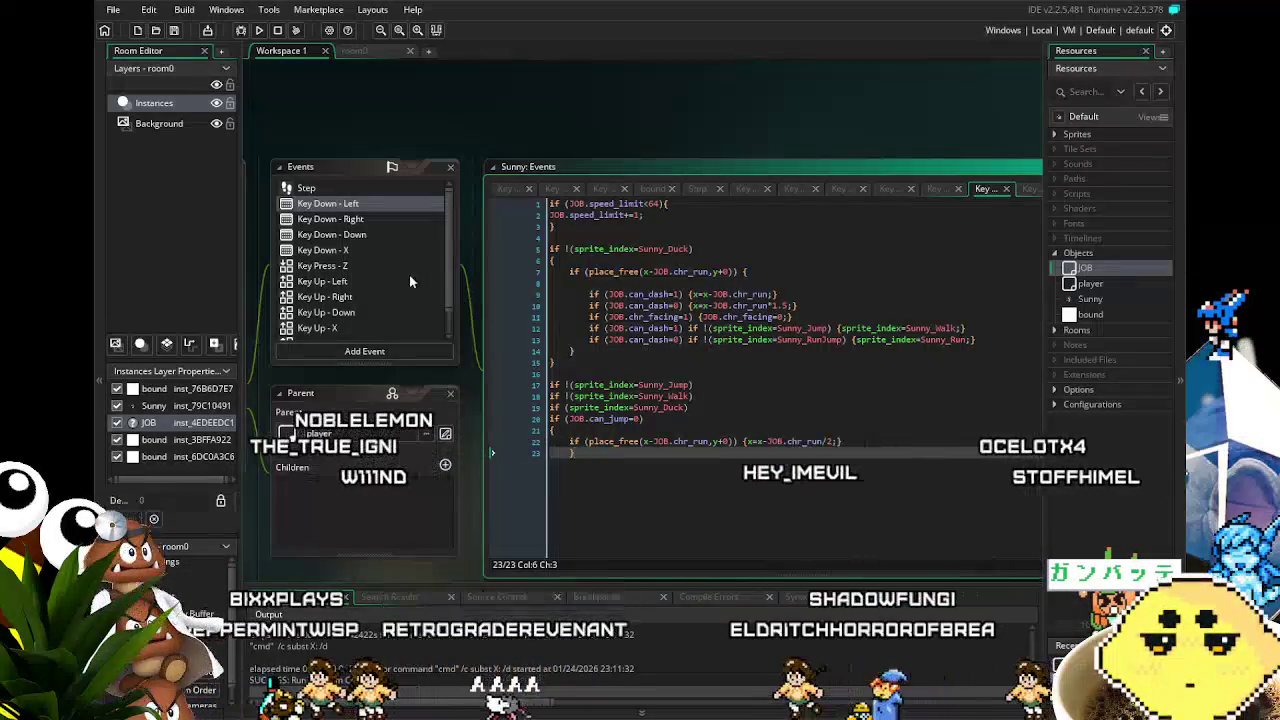
# Show the Key Down - X dash code with the caret at the end of line 4
pyautogui.click(322, 250)
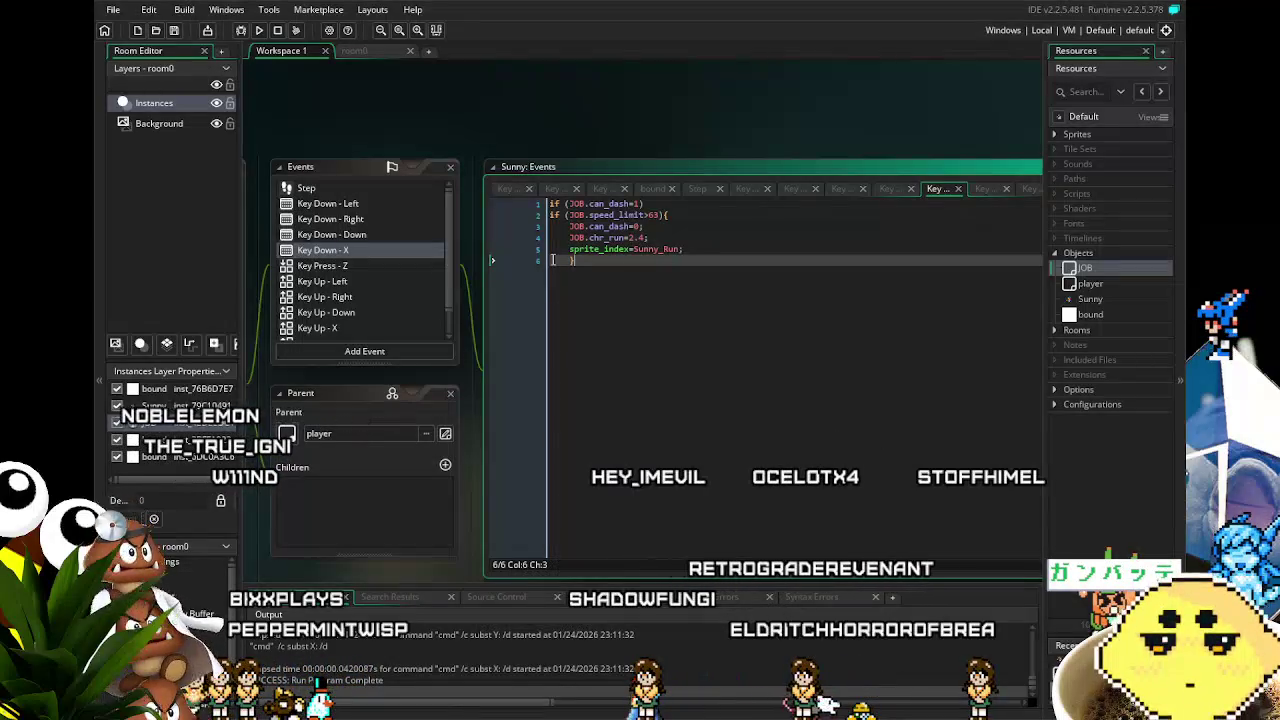
pyautogui.click(691, 238)
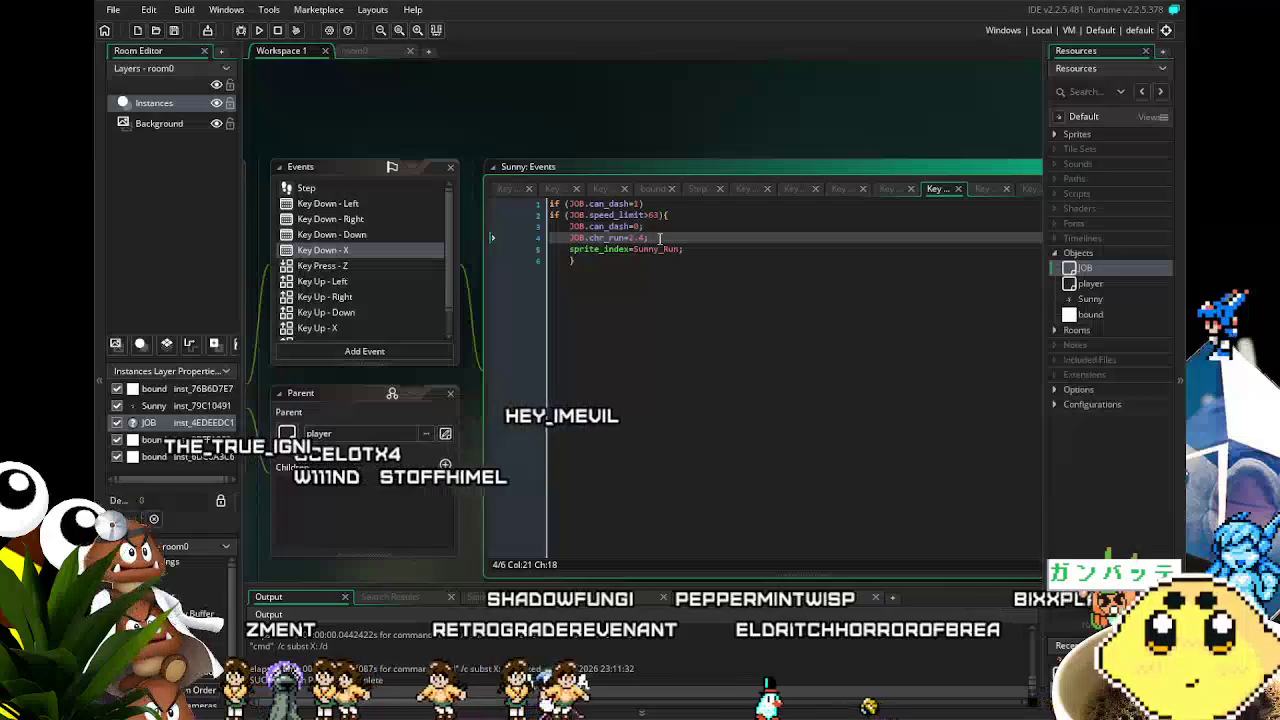
# Take JOB.chr_run=2.4; out of the speed_limit block and open a new line after its closing brace
pyautogui.moveTo(653, 238); pyautogui.dragTo(570, 238)
pyautogui.press('BackSpace')
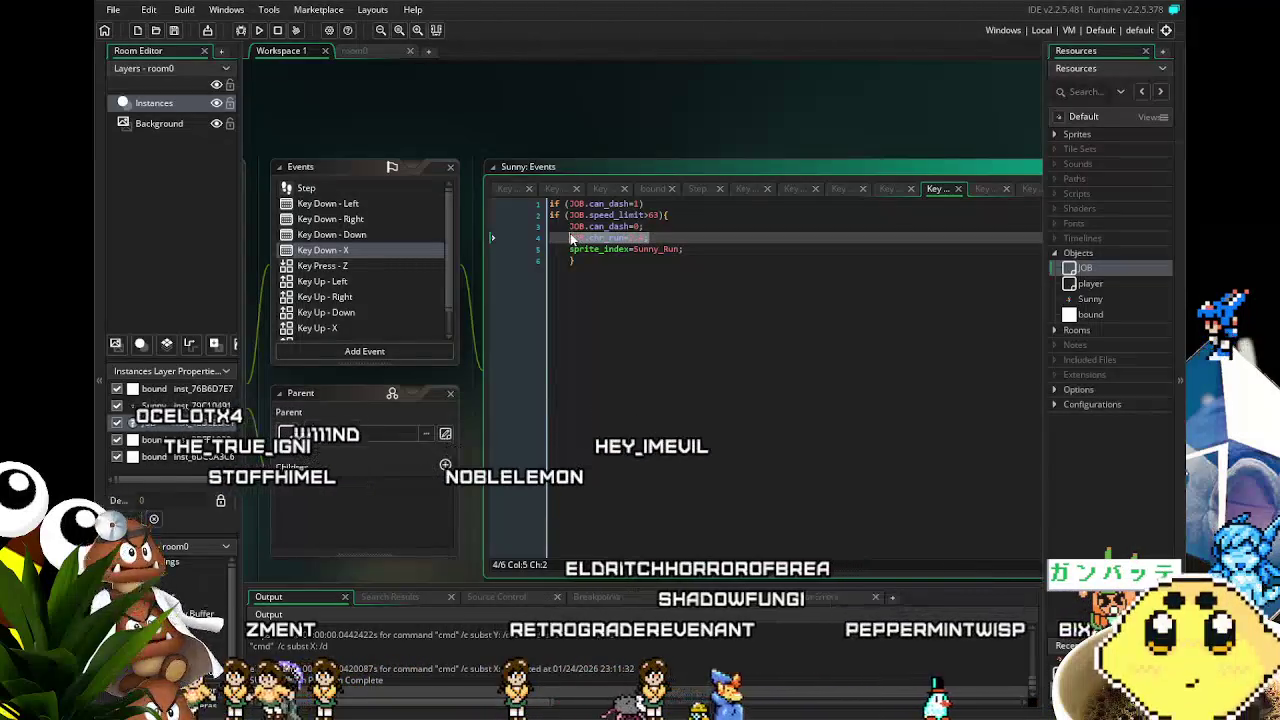
pyautogui.press('Delete')
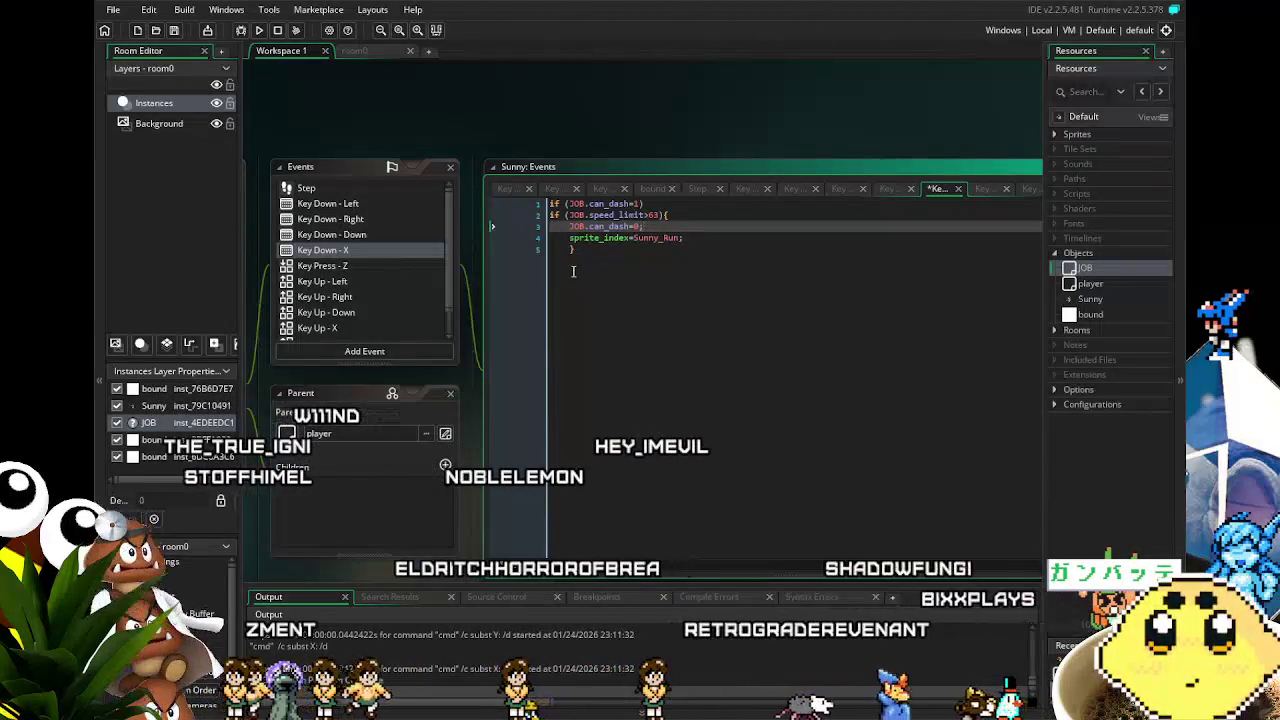
pyautogui.click(604, 262)
pyautogui.press('Return')
pyautogui.write('JOB.chr_run=2.4;')
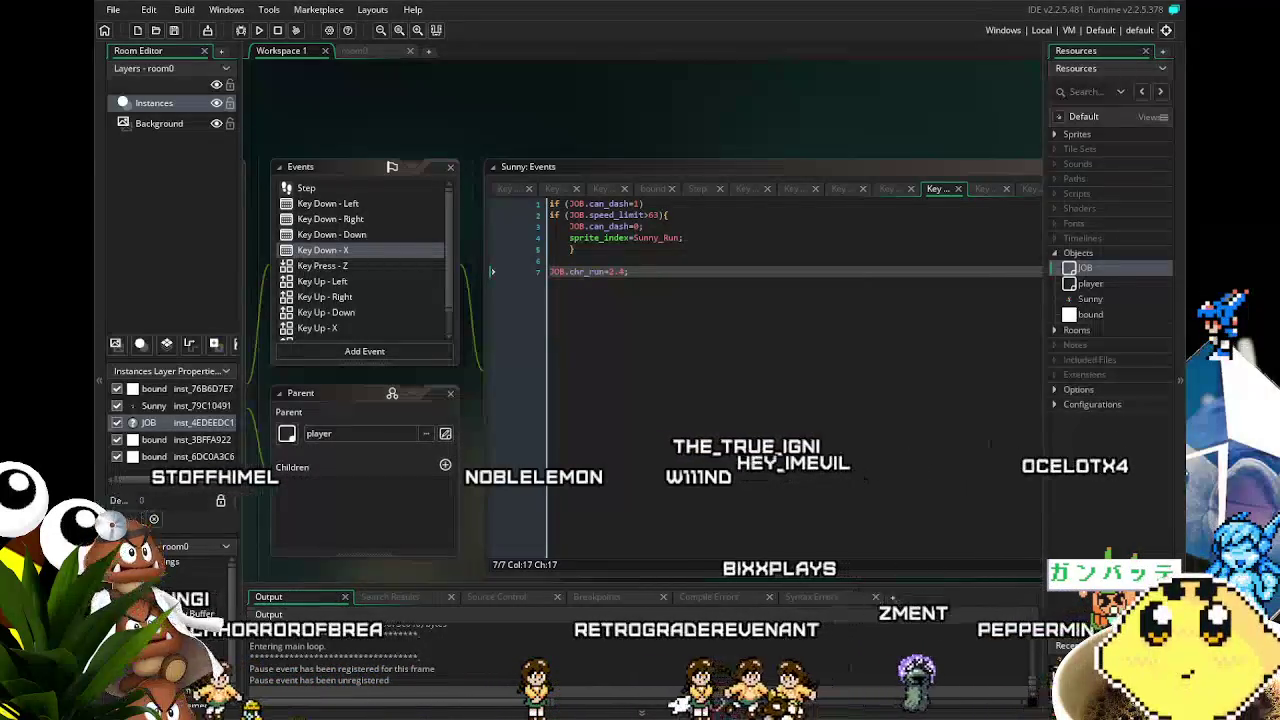
# Run the player back and forth across the floor several times, then close the game
pyautogui.press('Left')
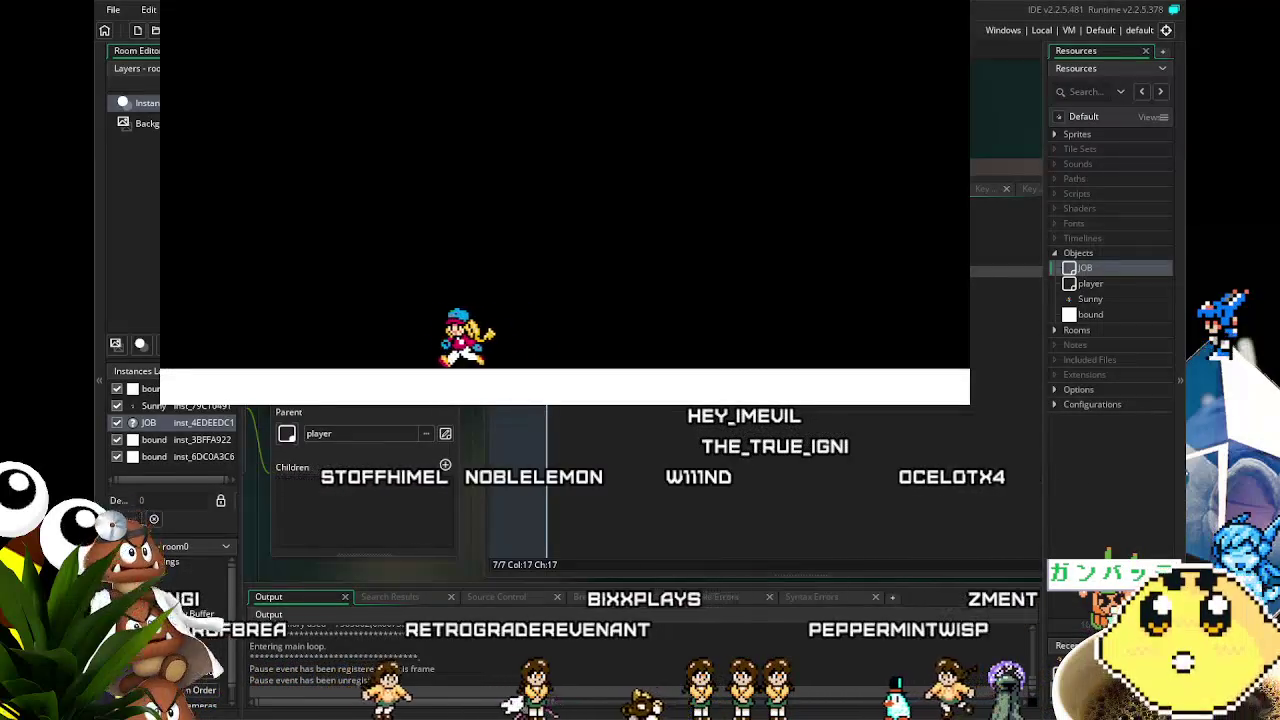
pyautogui.press('Right')
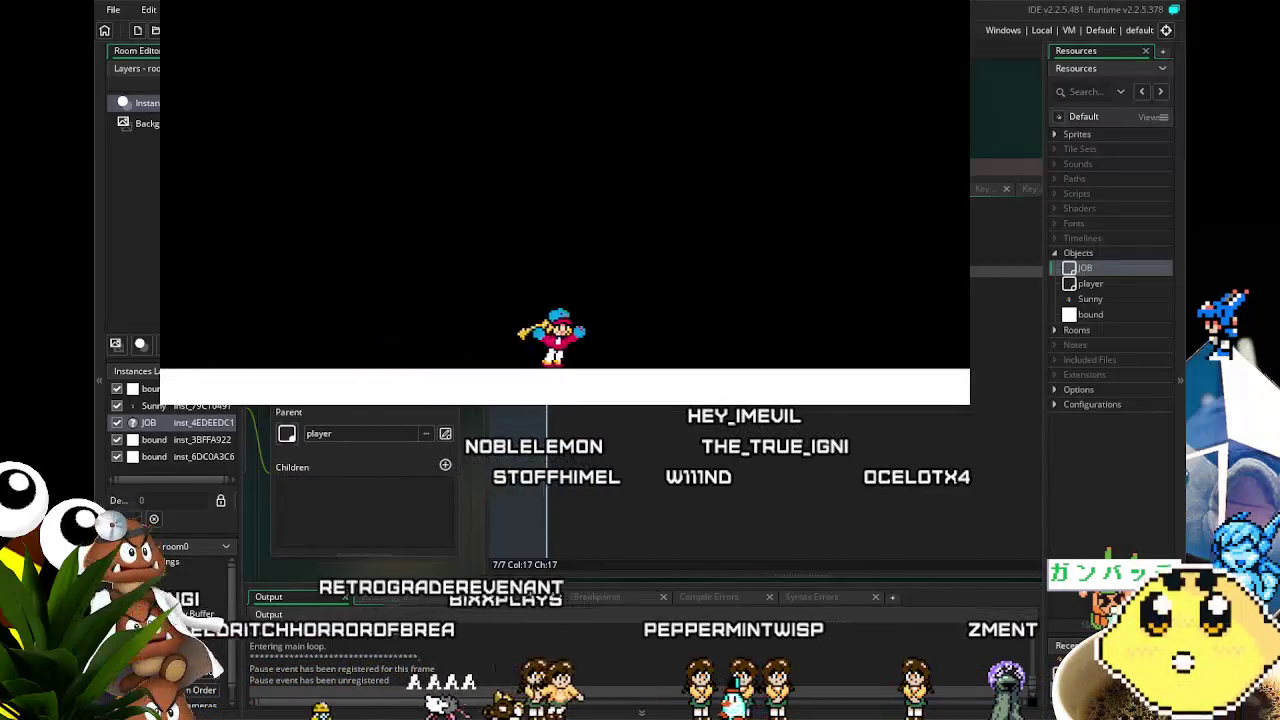
pyautogui.press('Left')
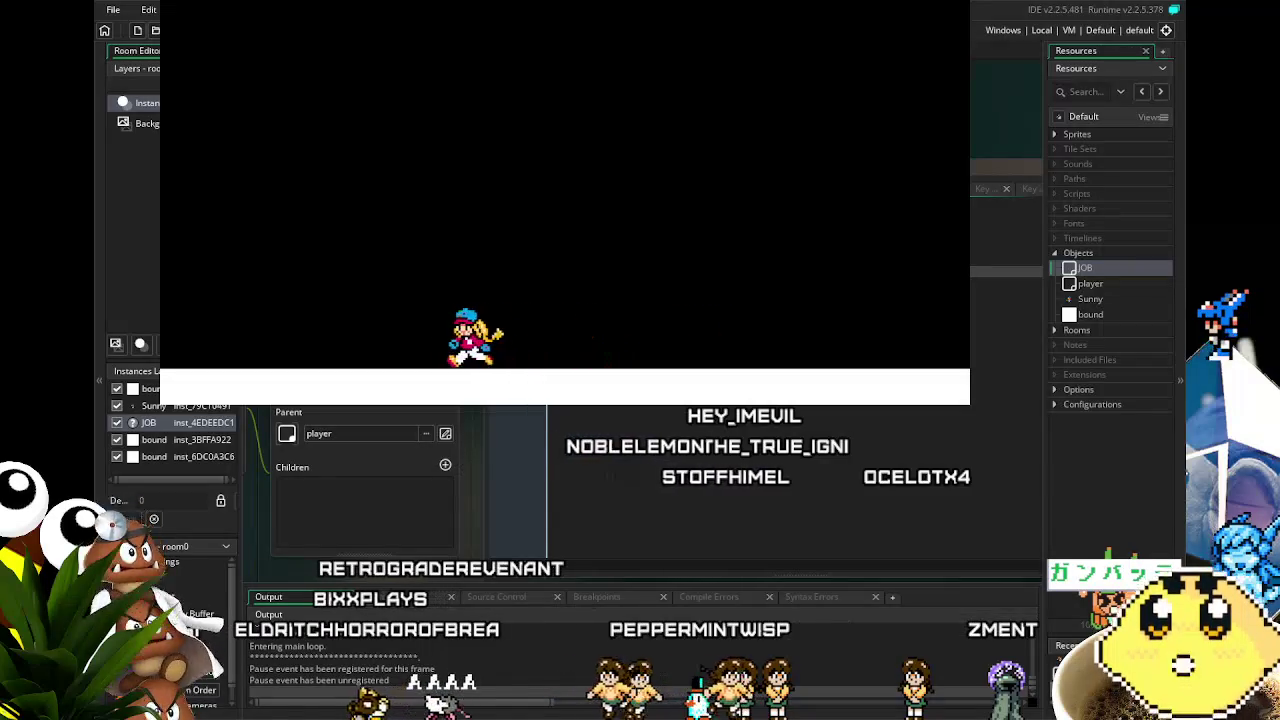
pyautogui.press('Right')
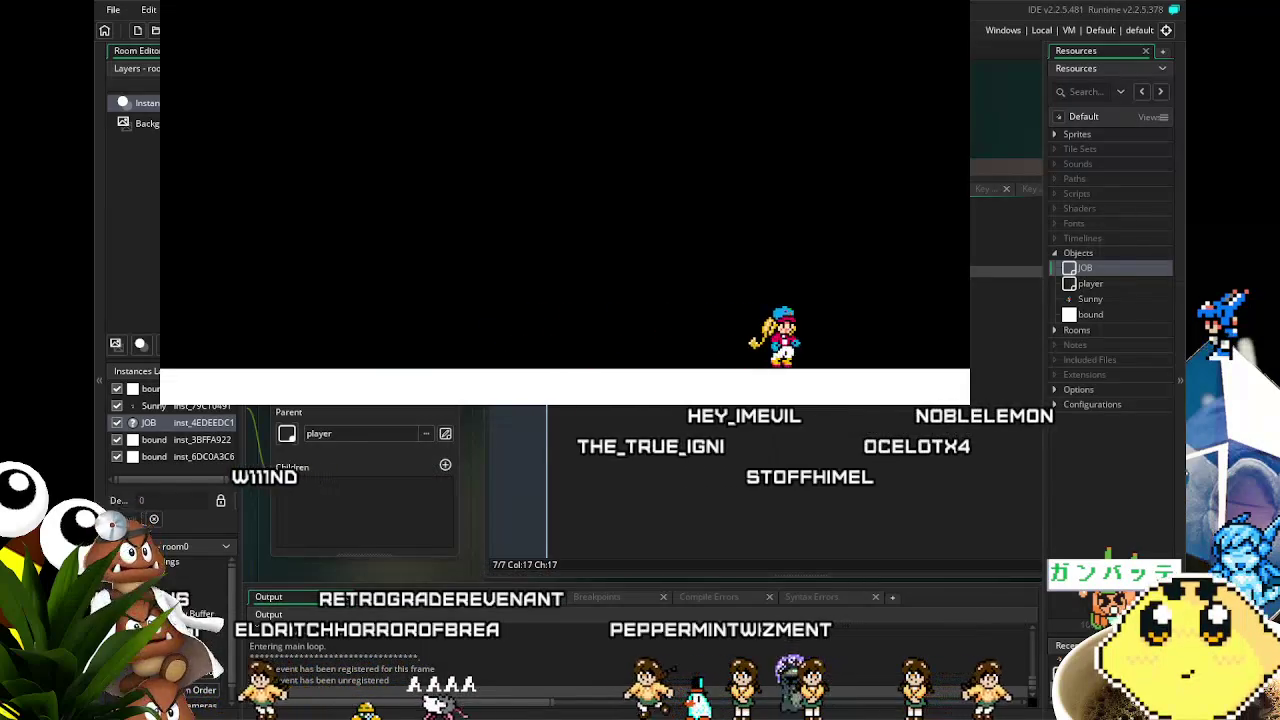
pyautogui.press('Left')
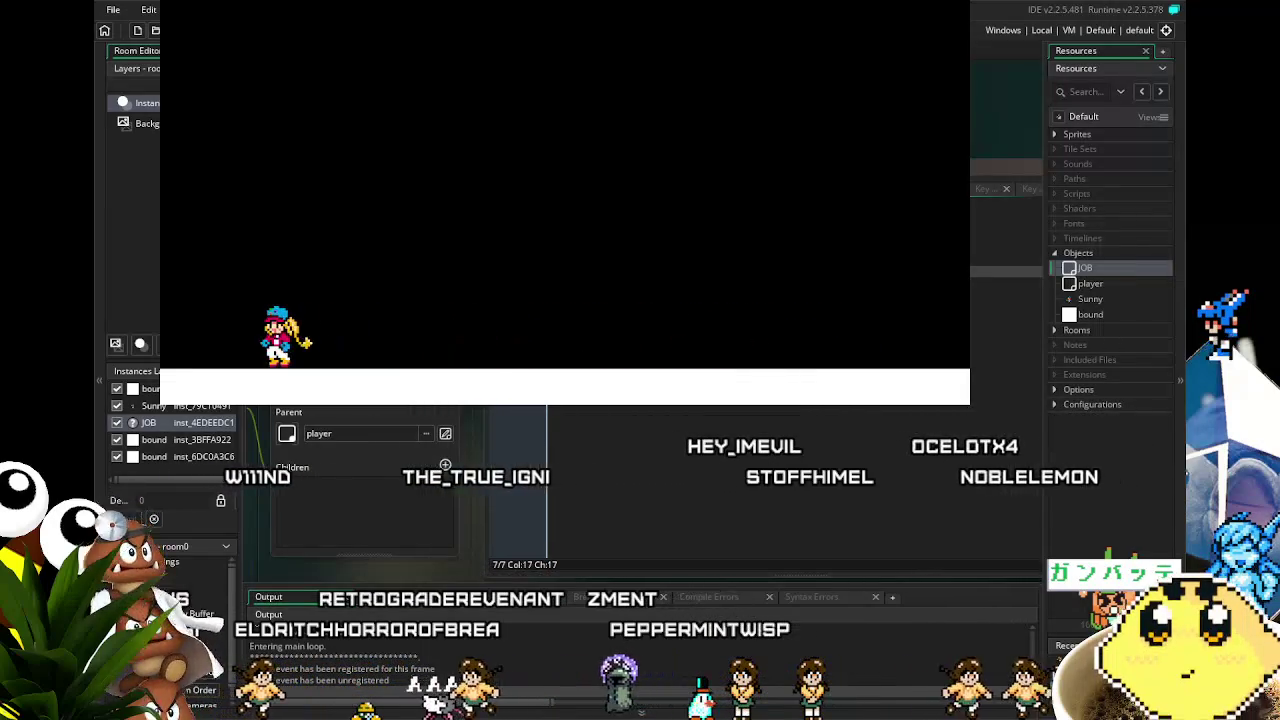
pyautogui.press('Right')
pyautogui.press('Left')
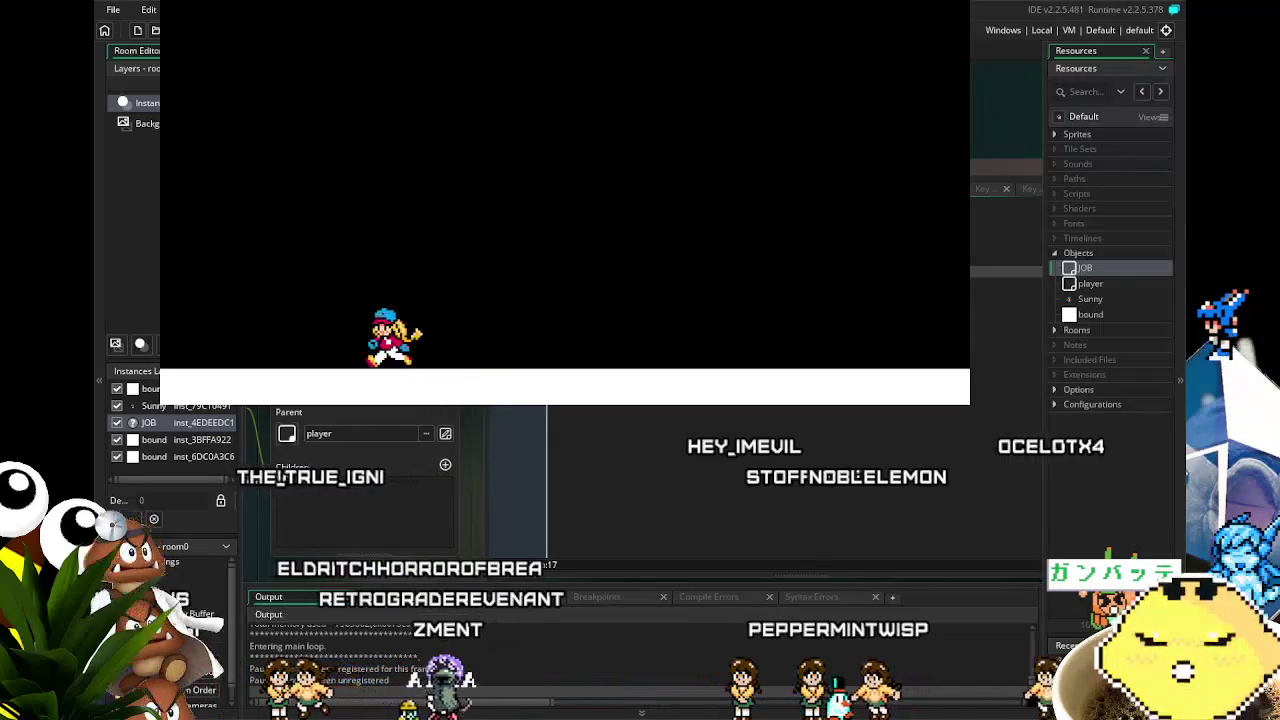
pyautogui.press('Right')
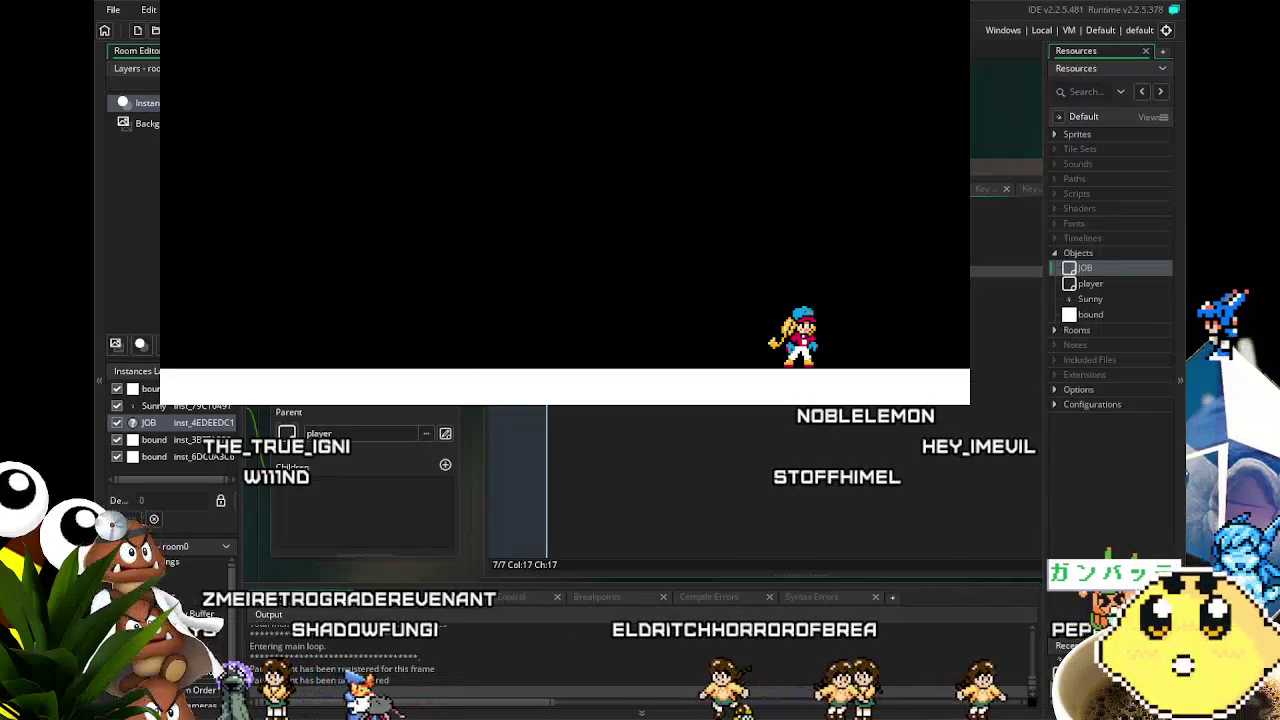
pyautogui.press('Escape')
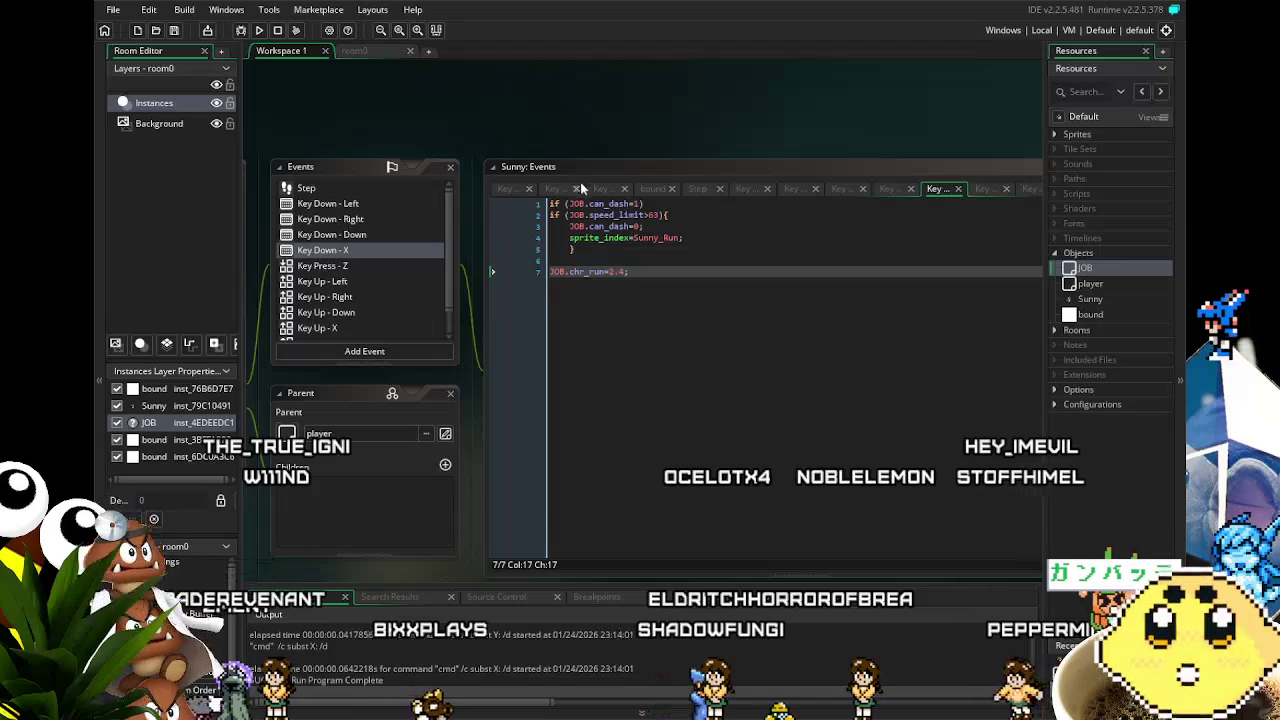
# Raise the dash check to JOB.speed_limit>124, then bring up the Key Up - X code
pyautogui.click(655, 215)
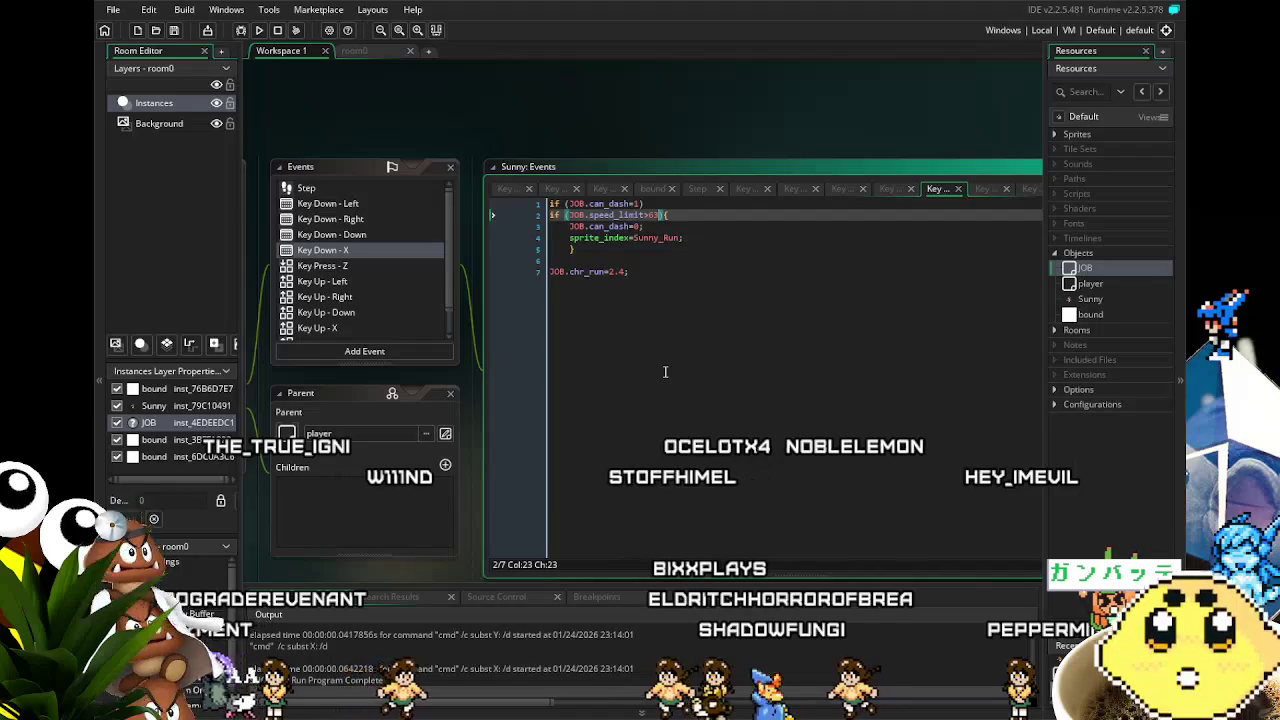
pyautogui.write('3')
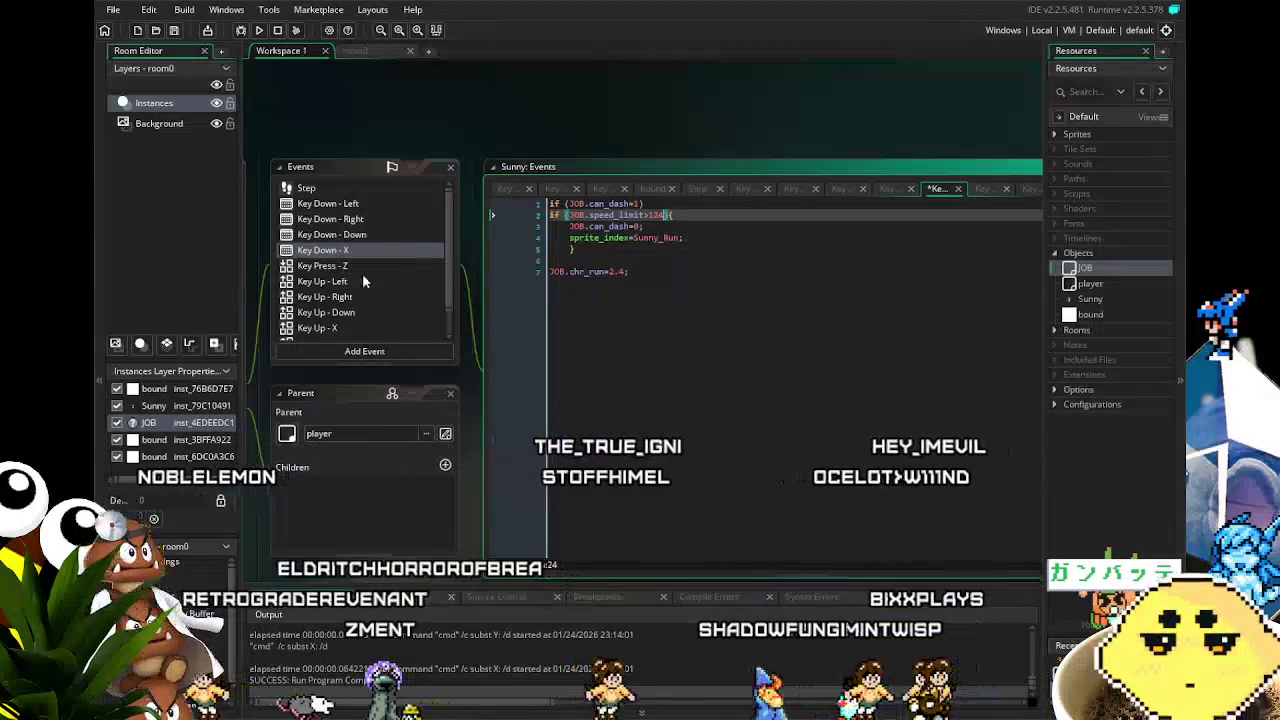
pyautogui.click(344, 329)
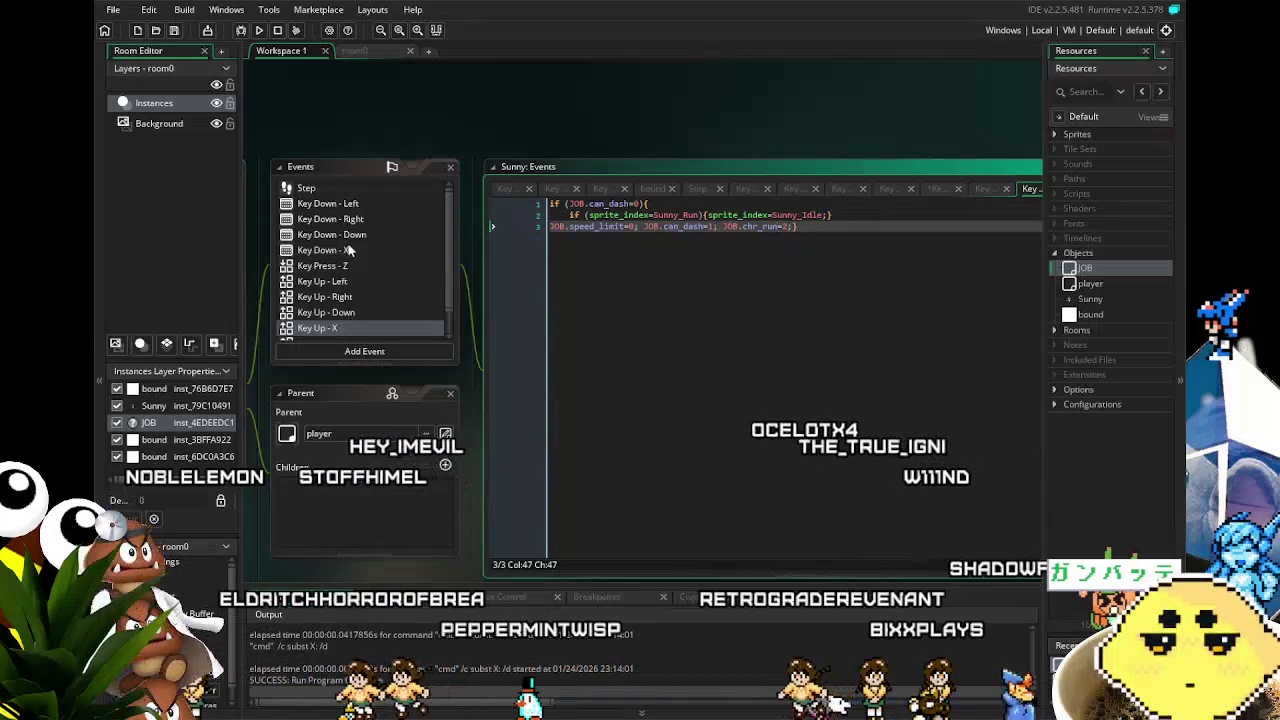
# Change the Key Down - Left/Right speed cap on line 1 to speed_limit<125
pyautogui.click(351, 205)
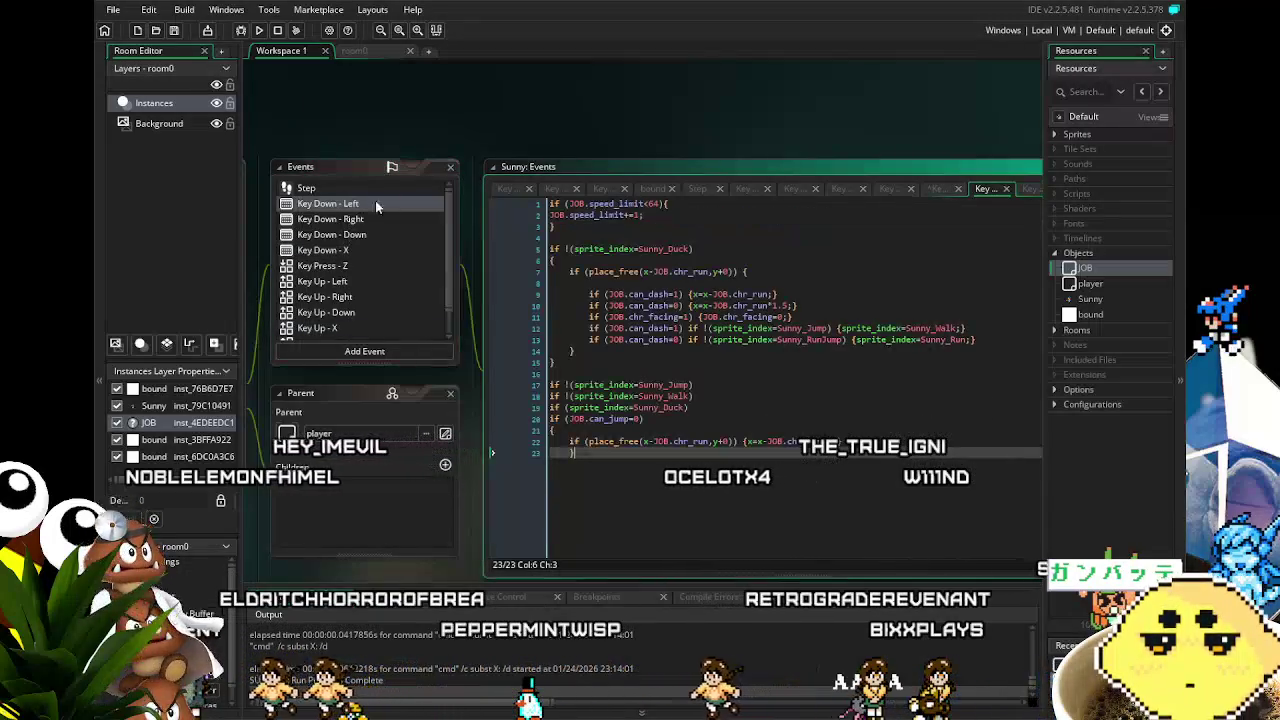
pyautogui.click(653, 203)
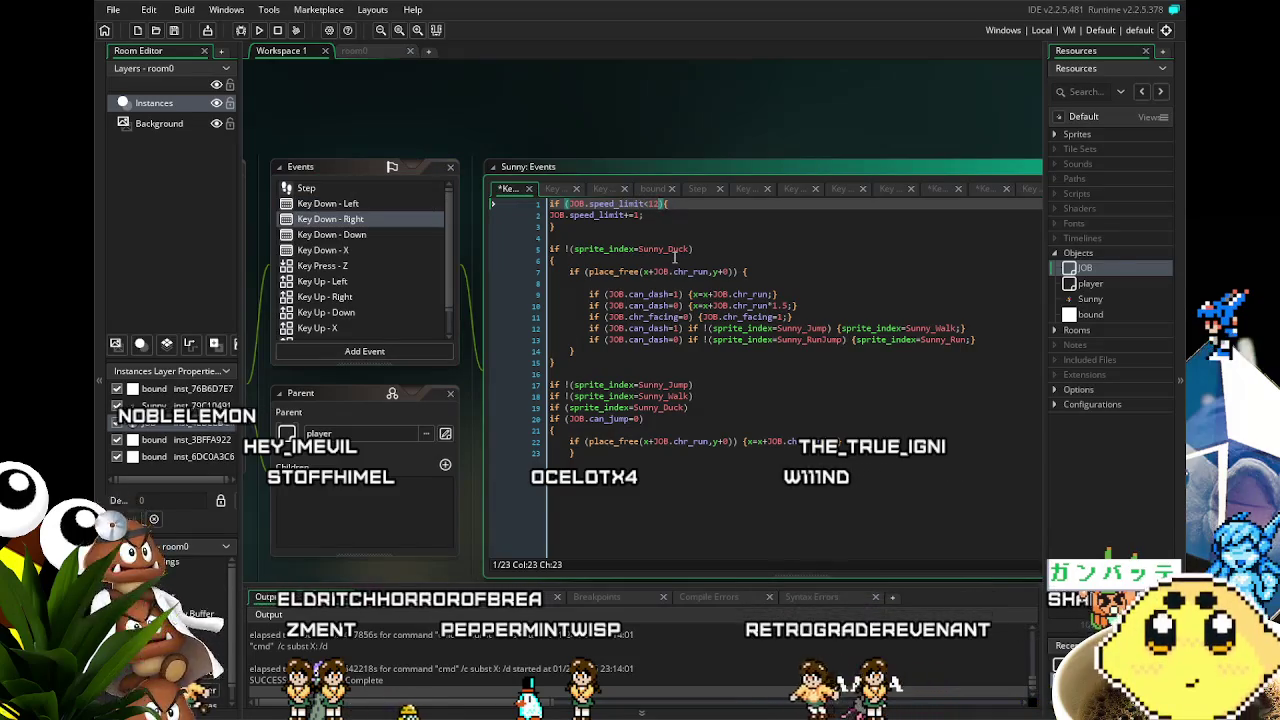
pyautogui.write('5')
pyautogui.click(700, 407)
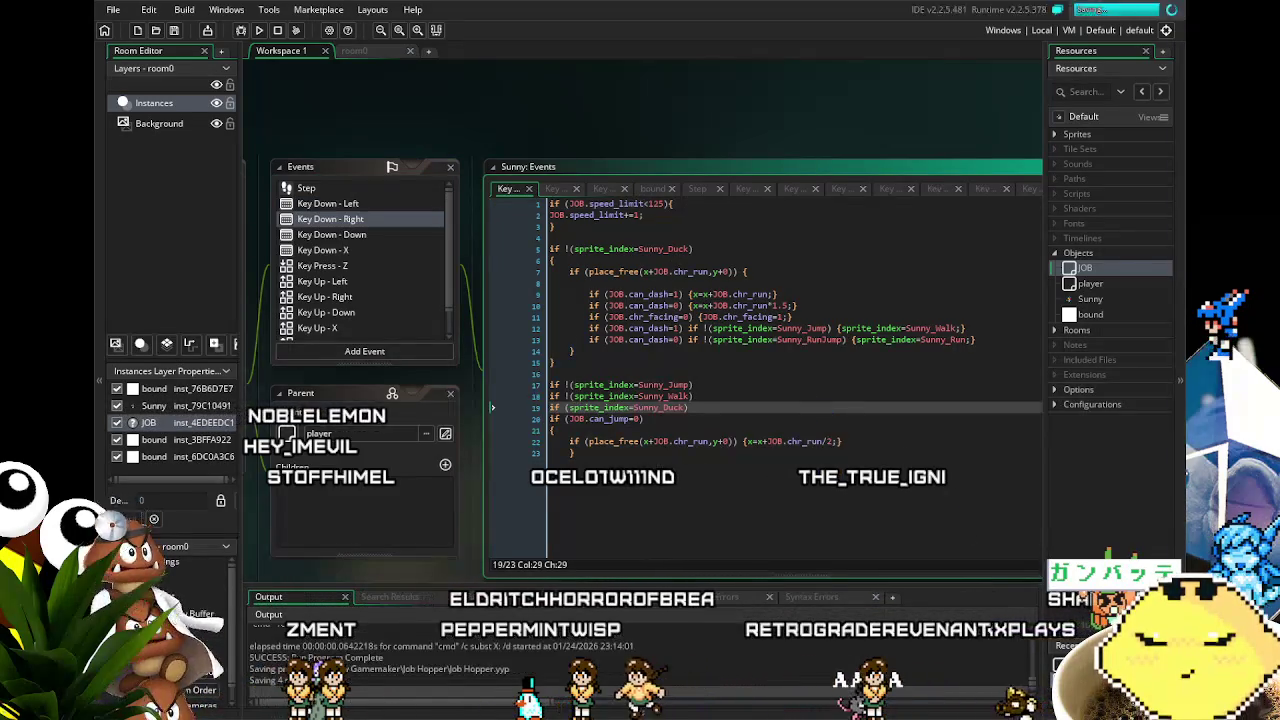
# Save the project and set chr_run to 3 in the Key Down - X code
pyautogui.hotkey('ctrl', 's')
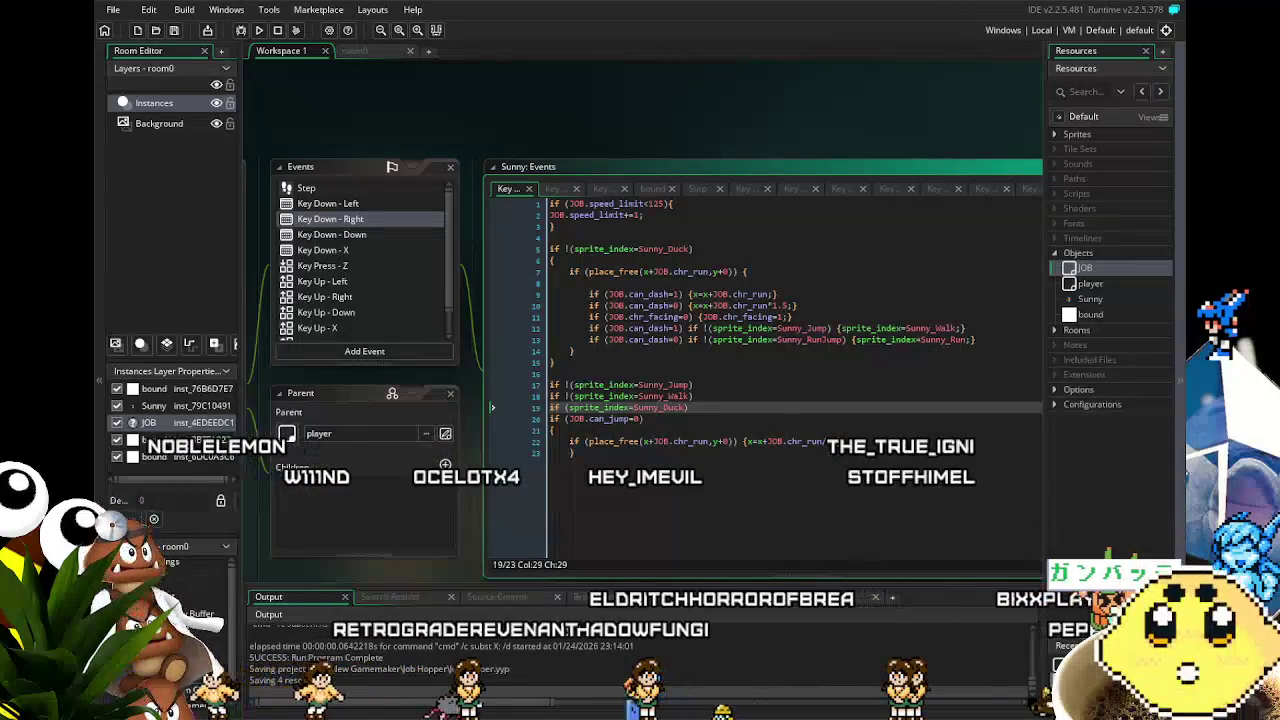
pyautogui.click(340, 250)
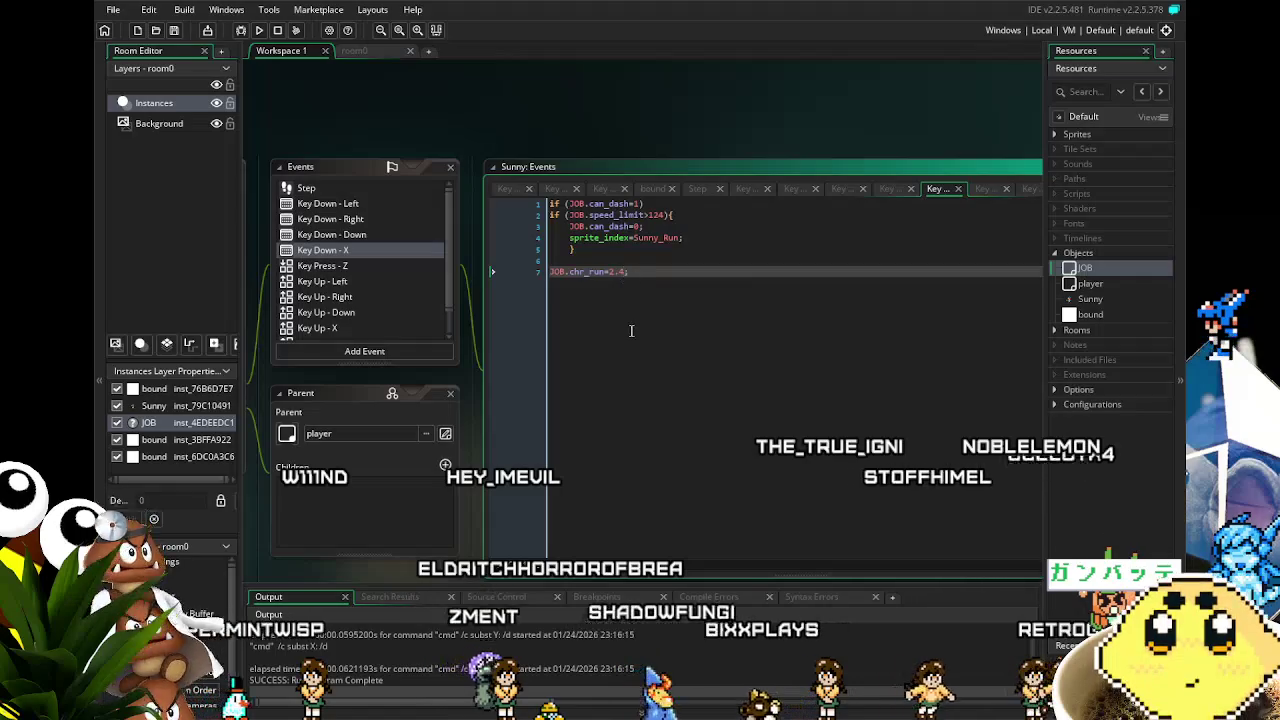
pyautogui.write('3')
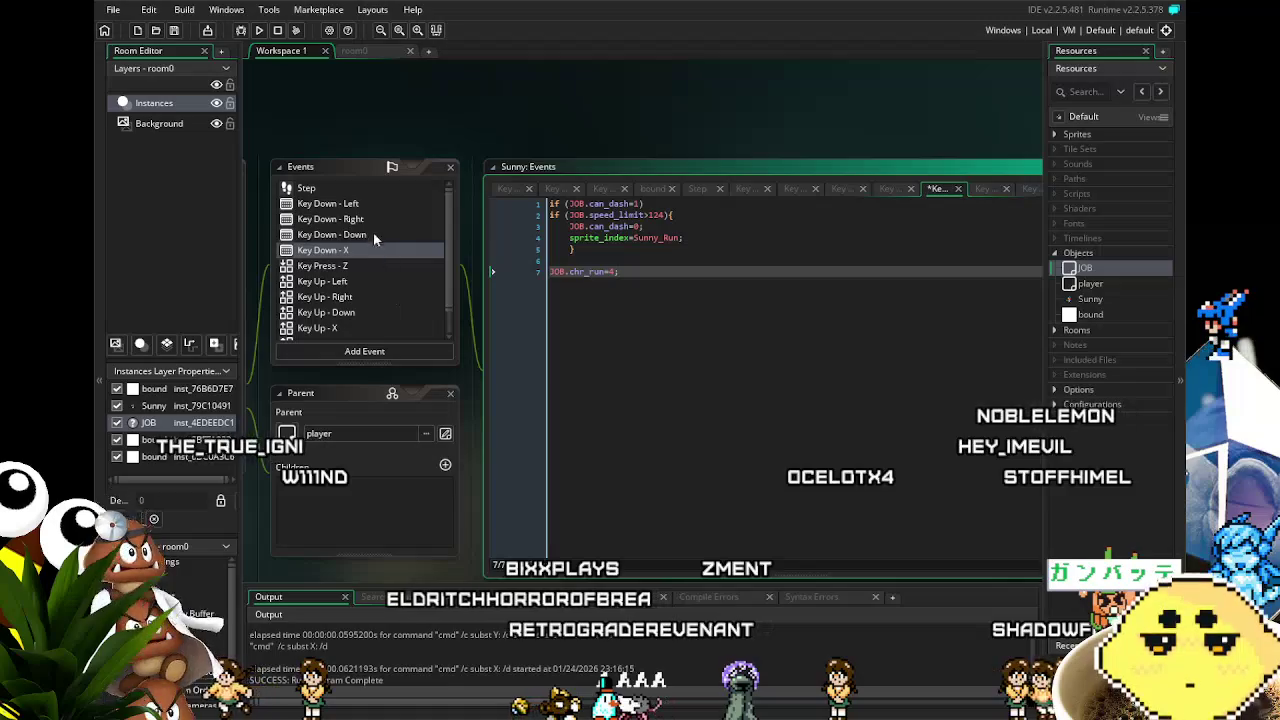
# Review the Key Down - Left and Right run code, then build and run the game
pyautogui.click(360, 205)
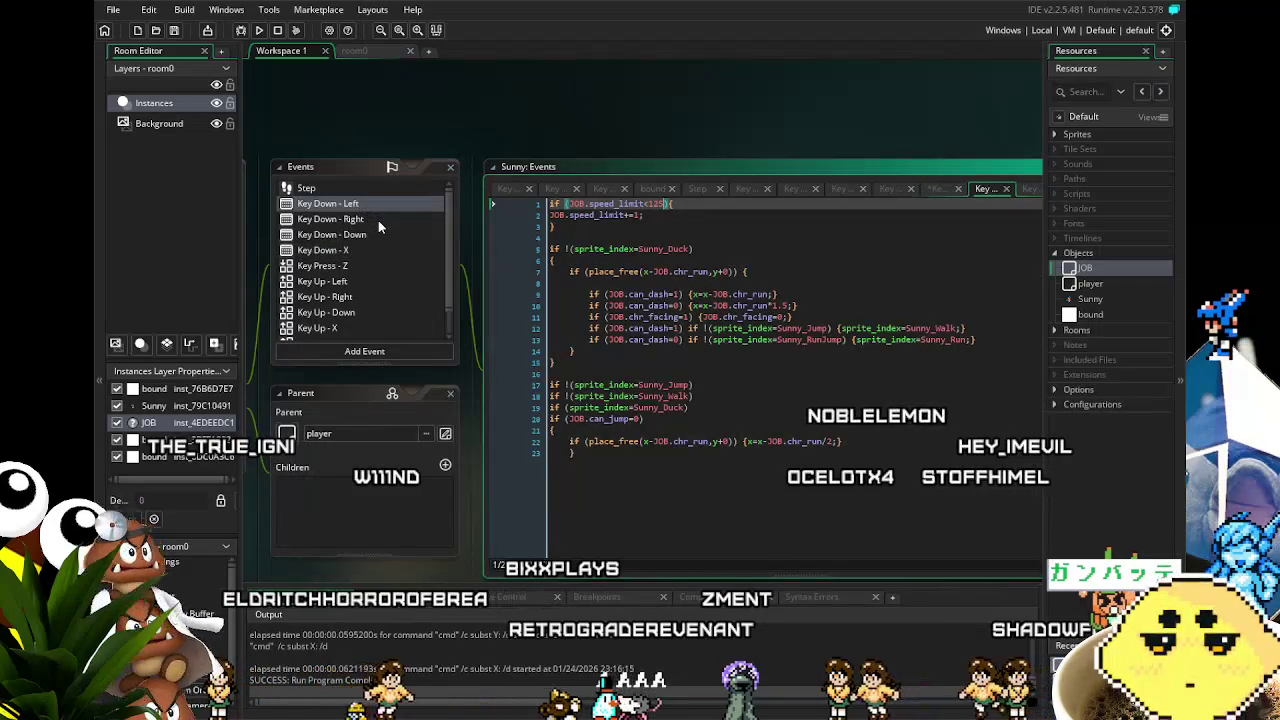
pyautogui.click(384, 224)
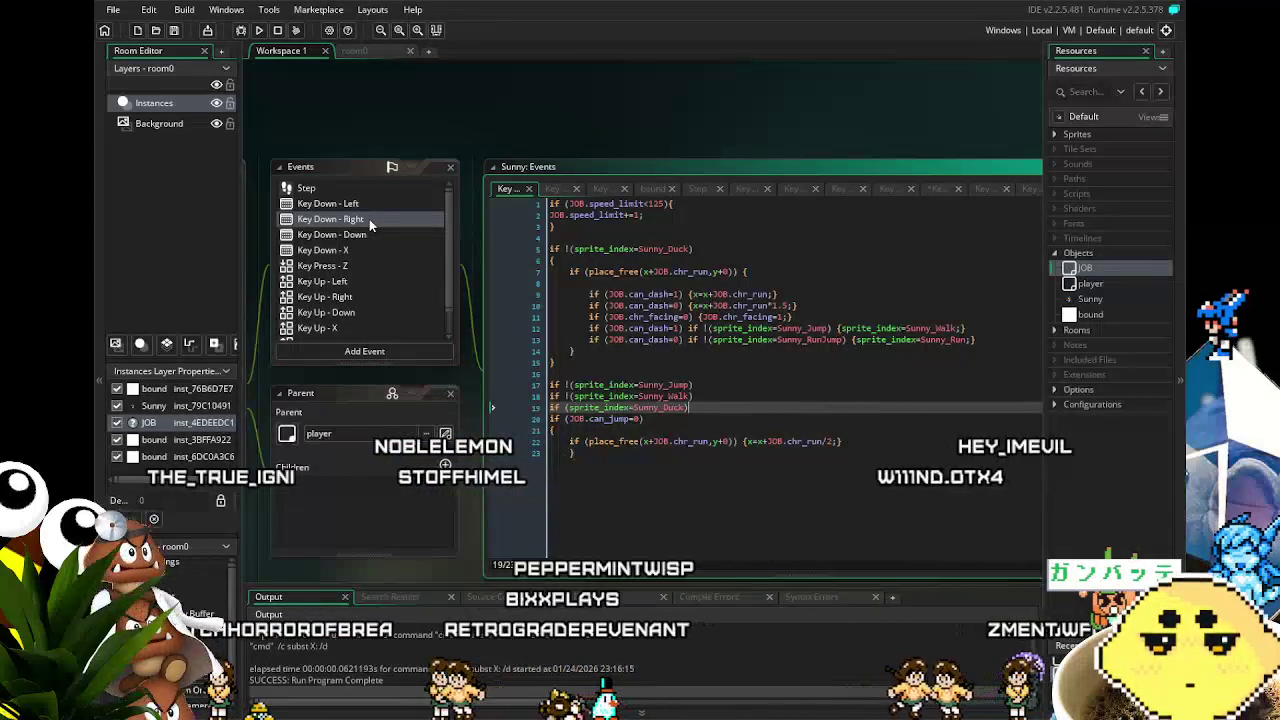
pyautogui.click(261, 31)
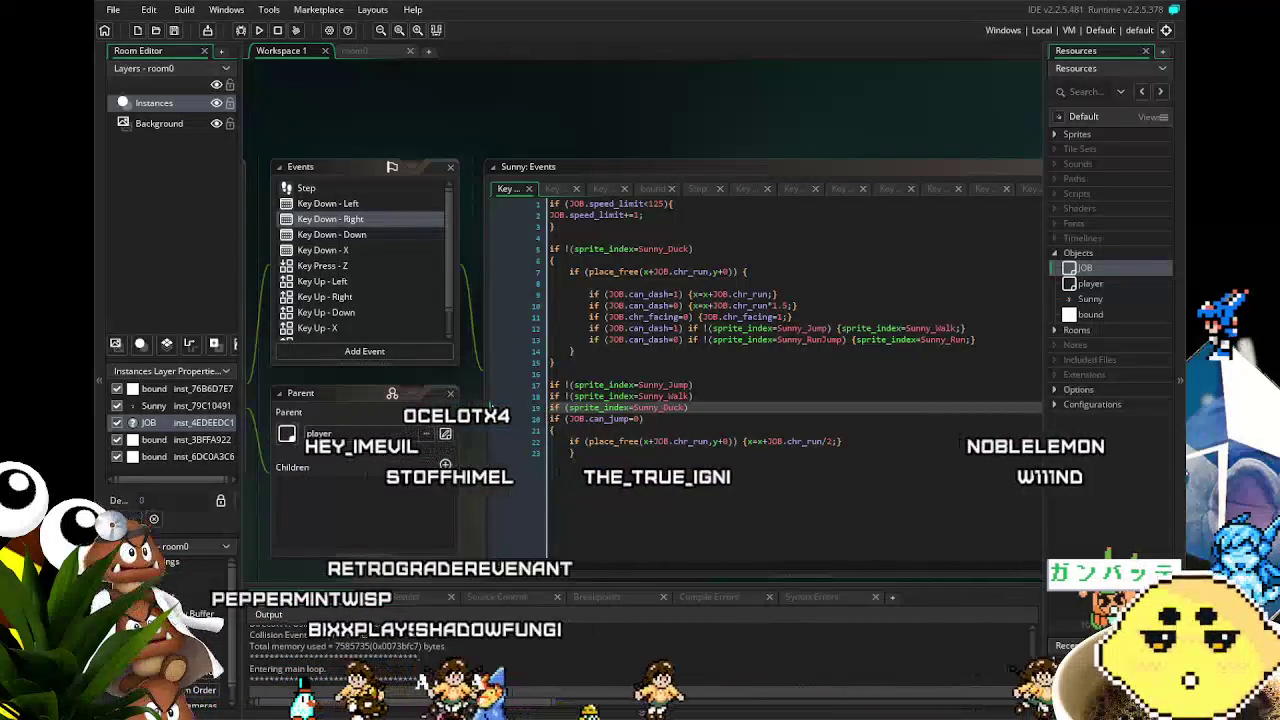
# Test the dash by running right, close the game, and open the negative-vspeed stop code
pyautogui.press('Right')
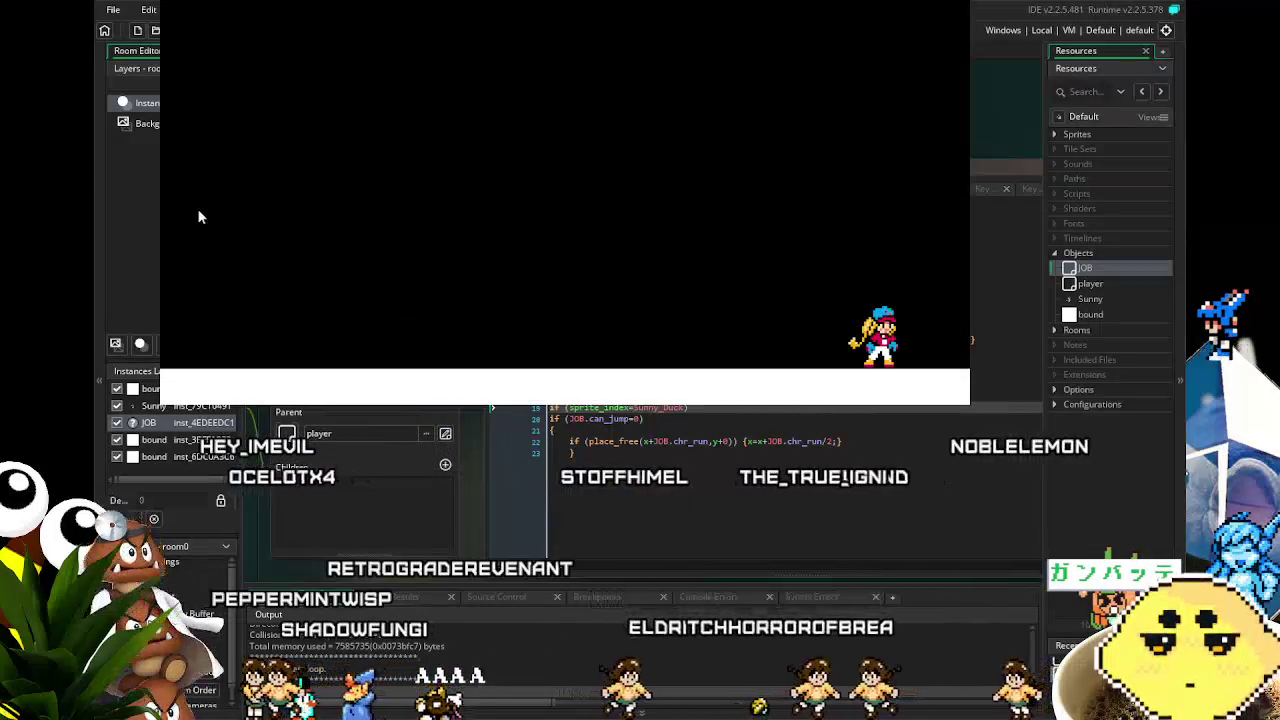
pyautogui.press('Escape')
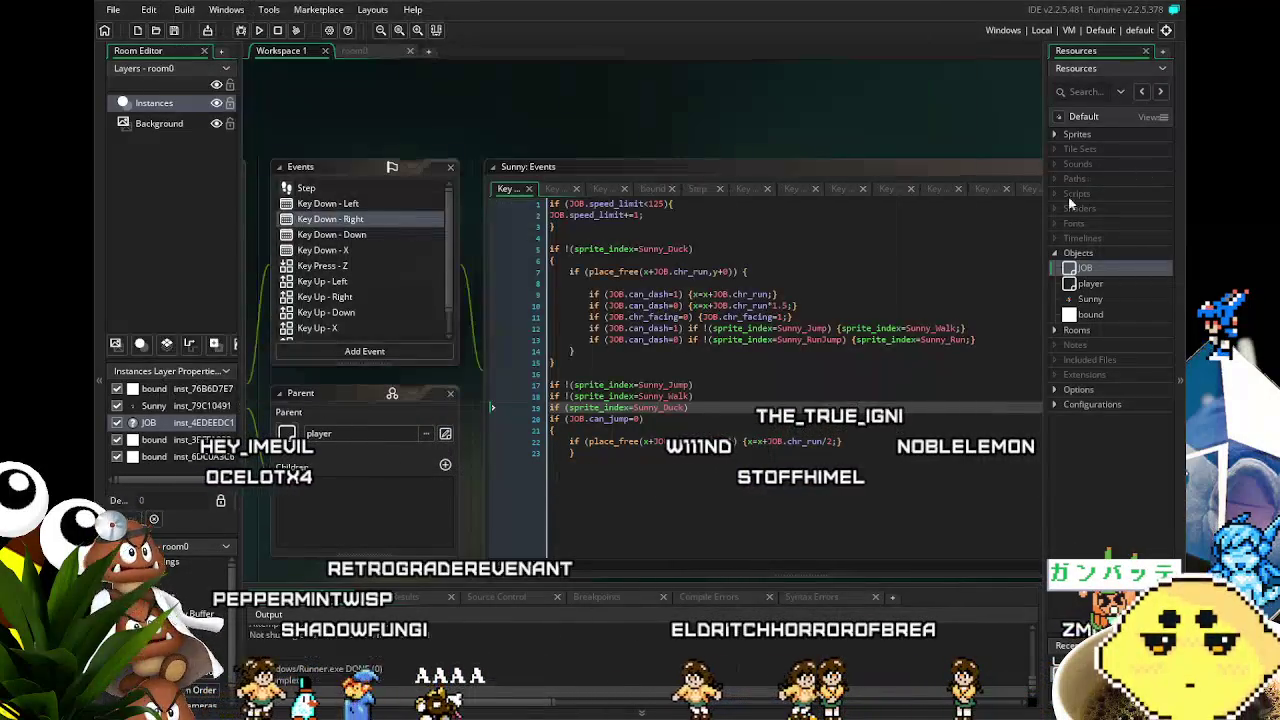
pyautogui.click(348, 341)
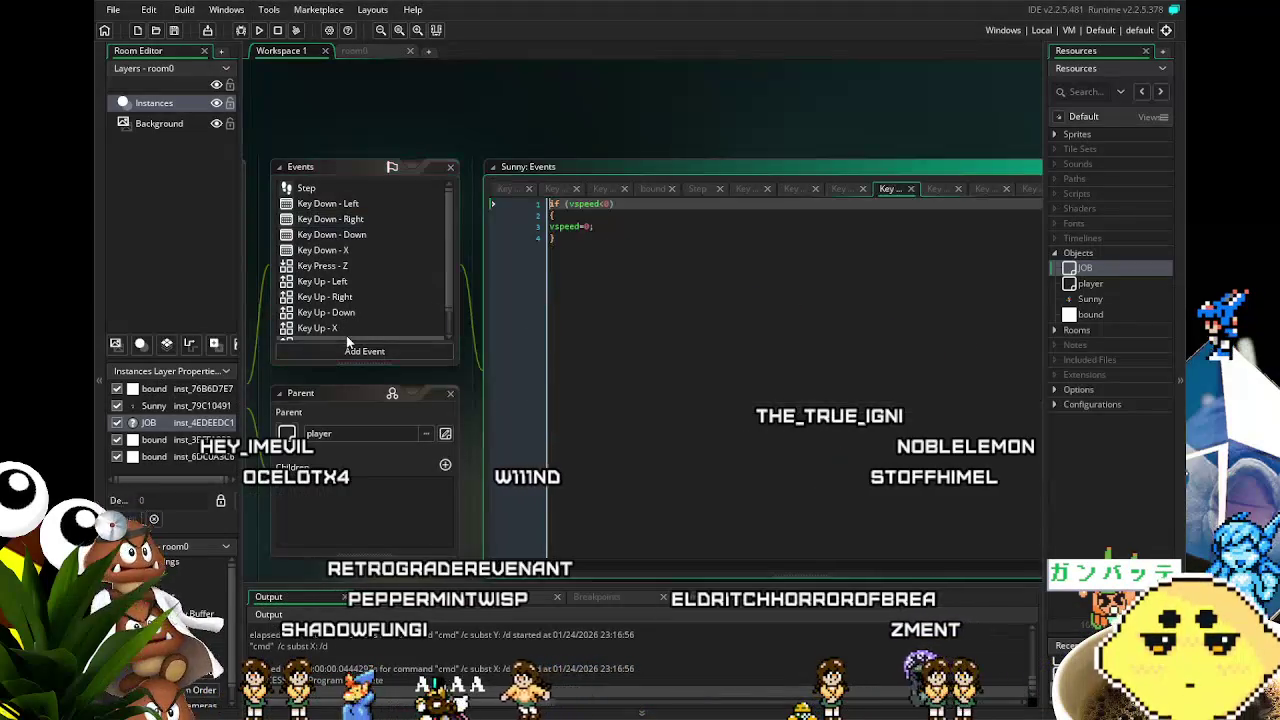
# Open the Key Up - X code and select its JOB.chr_run=2; reset statement
pyautogui.scroll(-1, 350, 330)
pyautogui.click(352, 302)
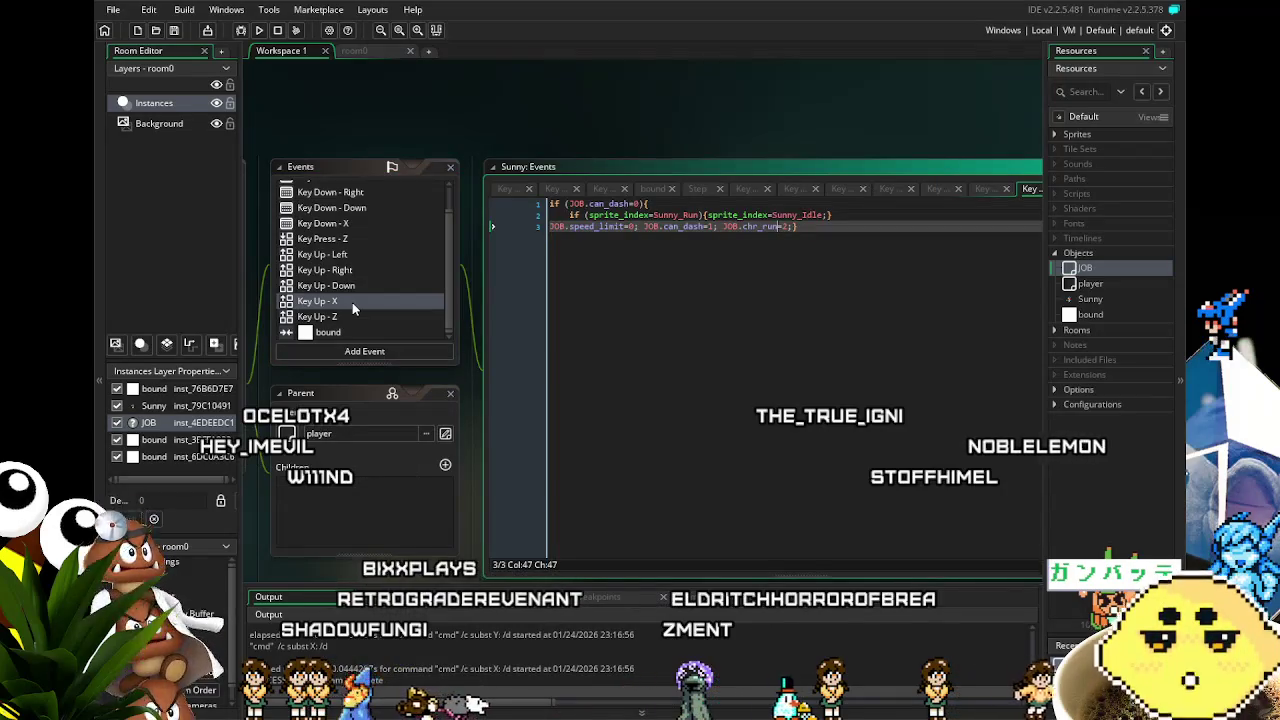
pyautogui.click(742, 225)
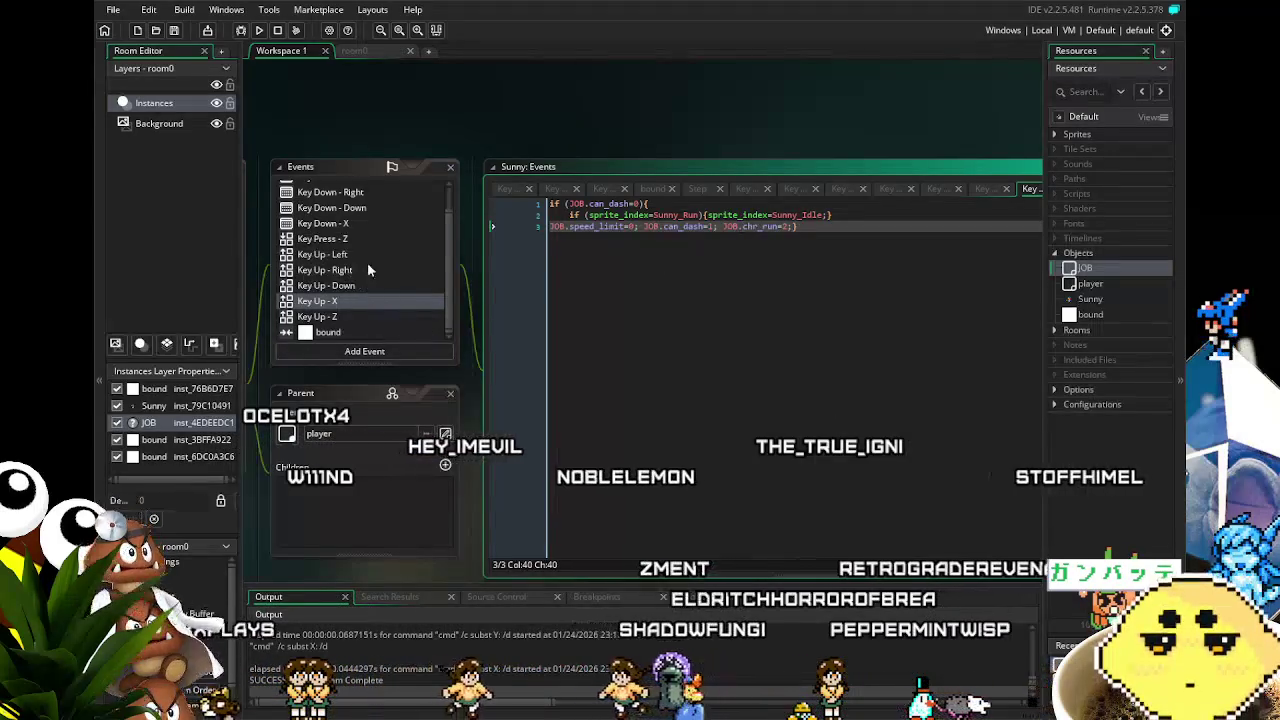
pyautogui.moveTo(796, 226); pyautogui.dragTo(726, 226)
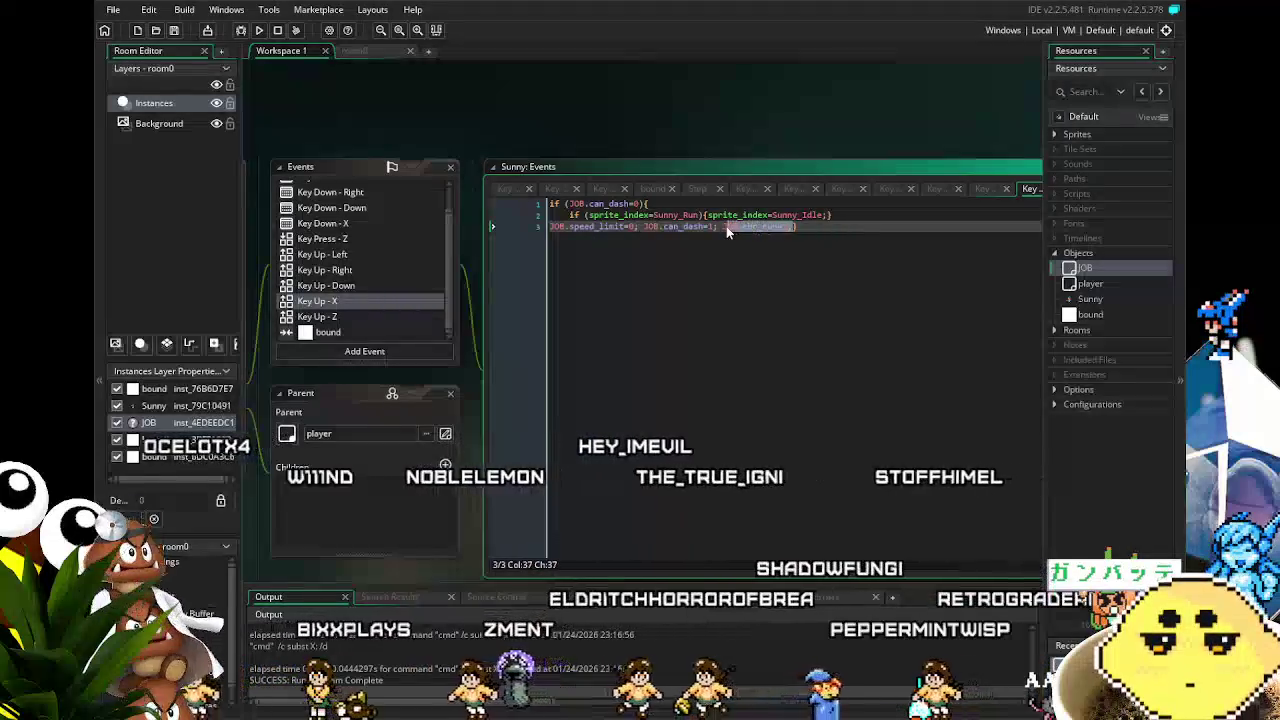
# Add JOB.chr_run=2; on a new line after line 9 of the Key Up - Left code
pyautogui.click(333, 256)
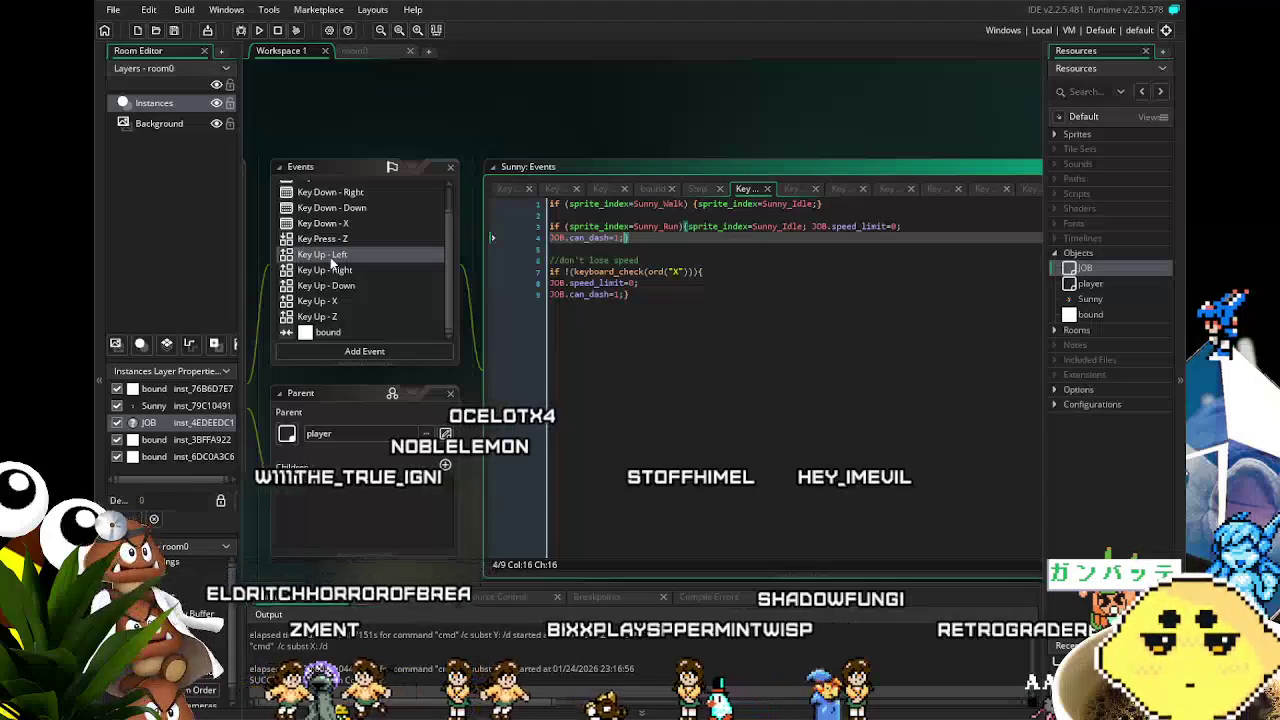
pyautogui.click(626, 294)
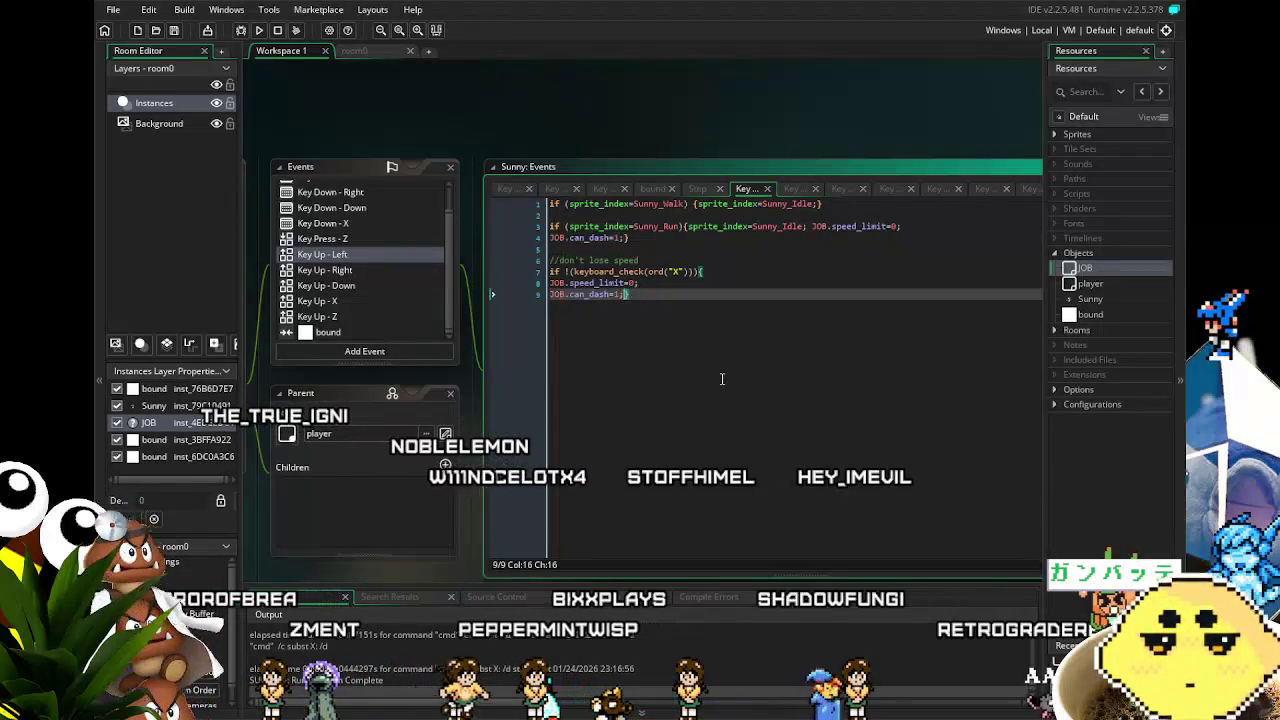
pyautogui.press('Return')
pyautogui.write('JOB.chr_run=2;')
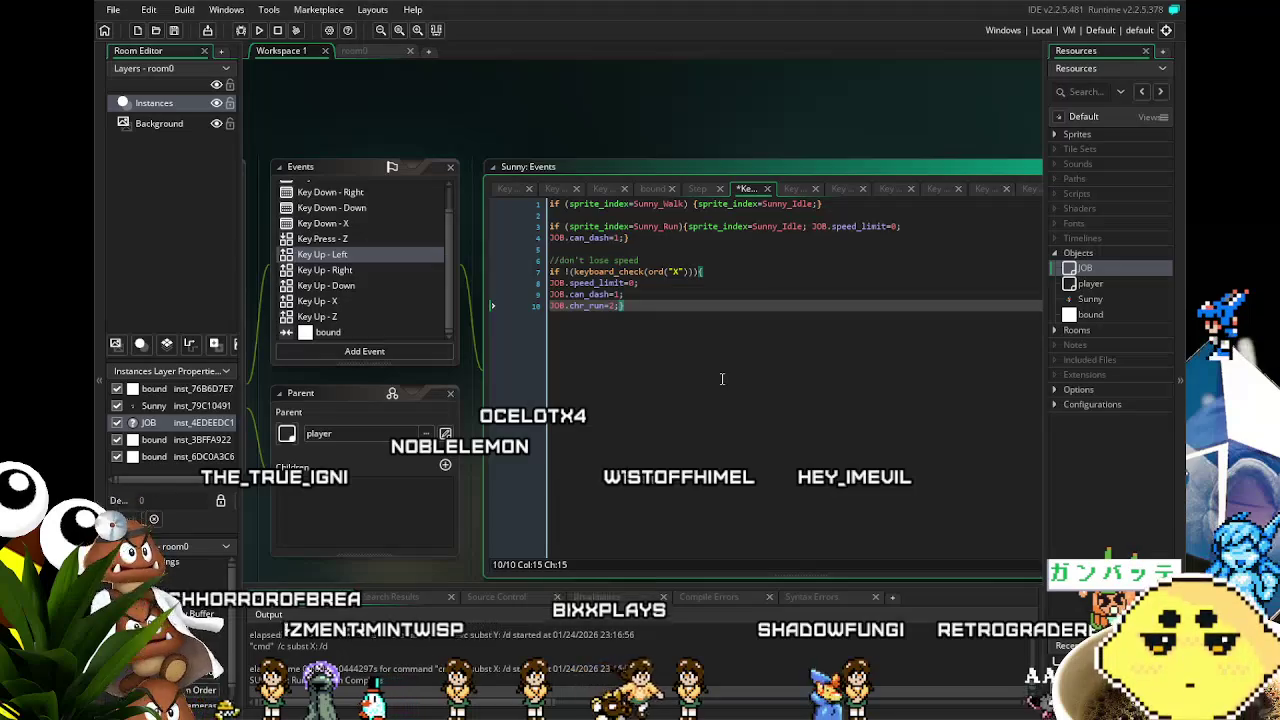
# Start a new line after line 9 in the Key Up - Right code
pyautogui.click(362, 269)
pyautogui.click(626, 294)
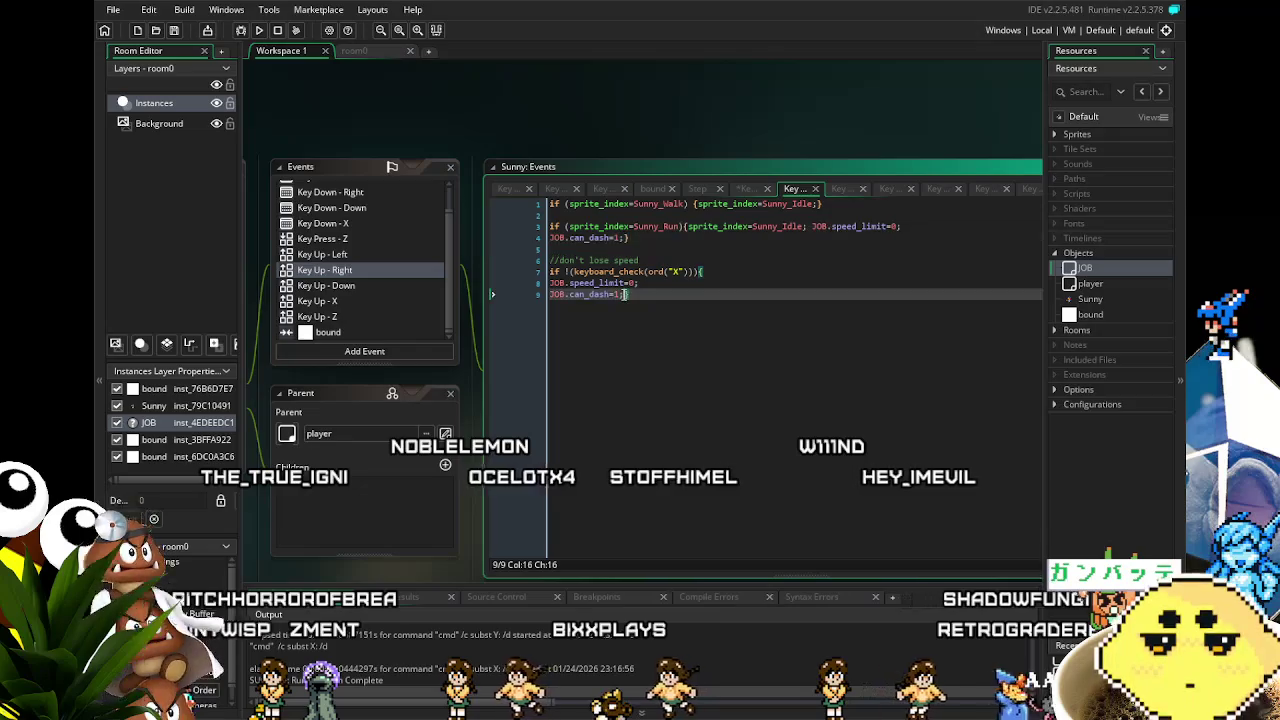
pyautogui.press('Return')
pyautogui.write('JOB.chr_run=2;')
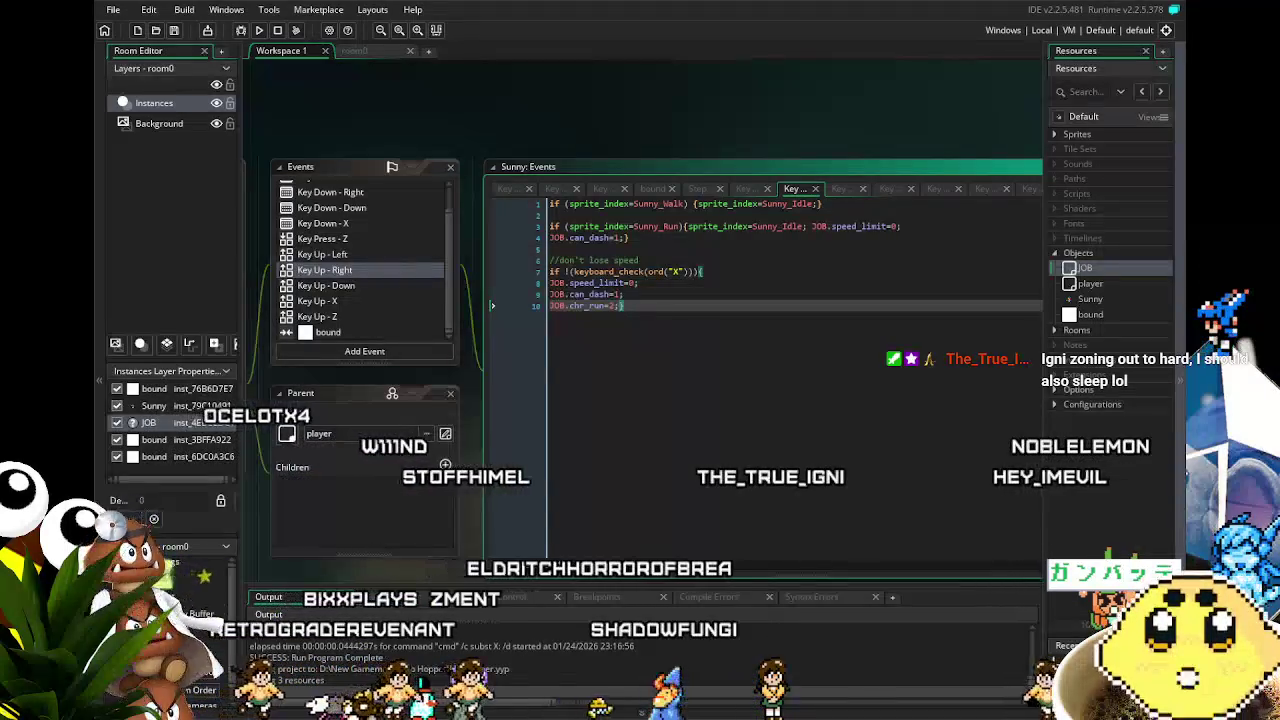
# Compare the Key Up - Left, Down and Right event code, ending on Key Up - Right
pyautogui.click(365, 254)
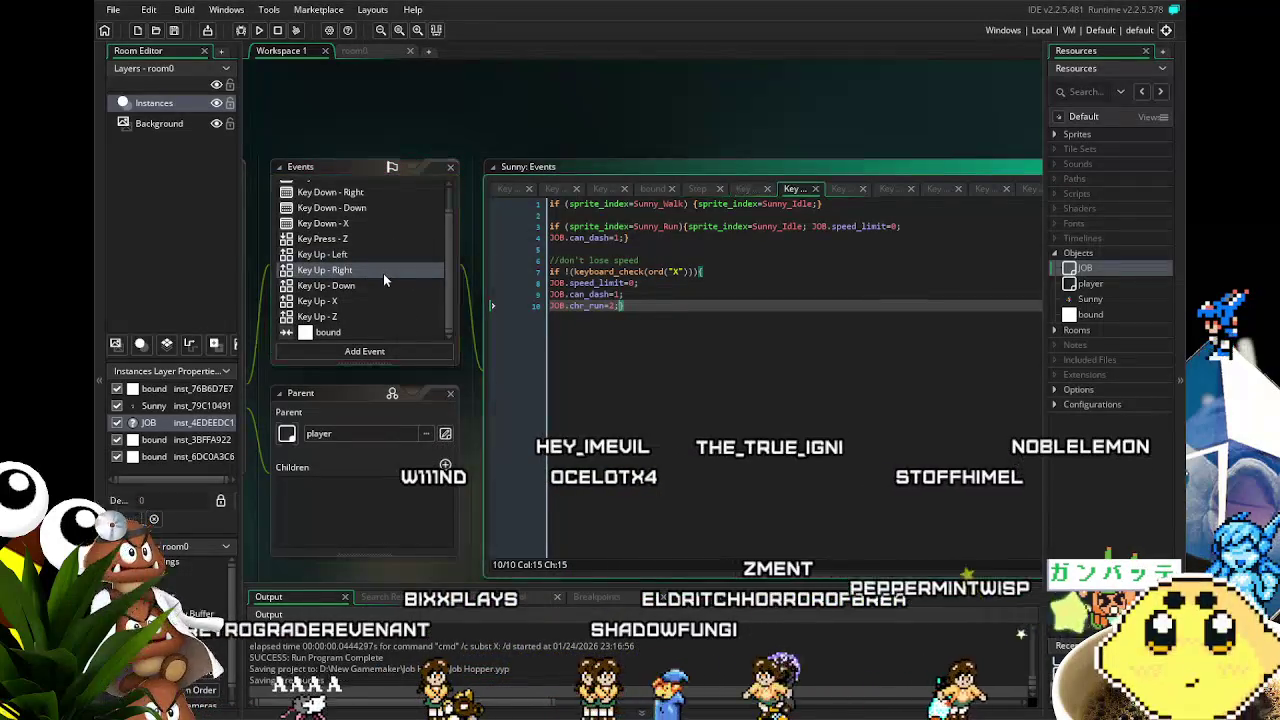
pyautogui.click(381, 285)
pyautogui.click(361, 271)
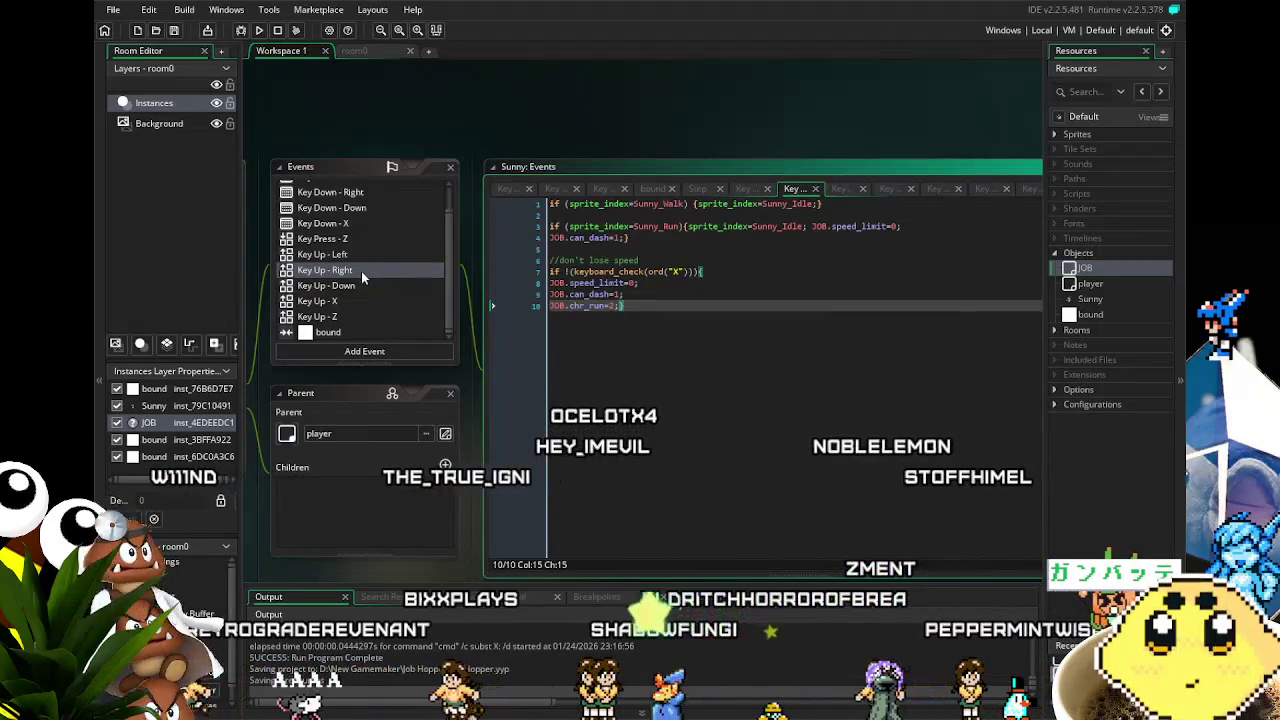
pyautogui.click(365, 254)
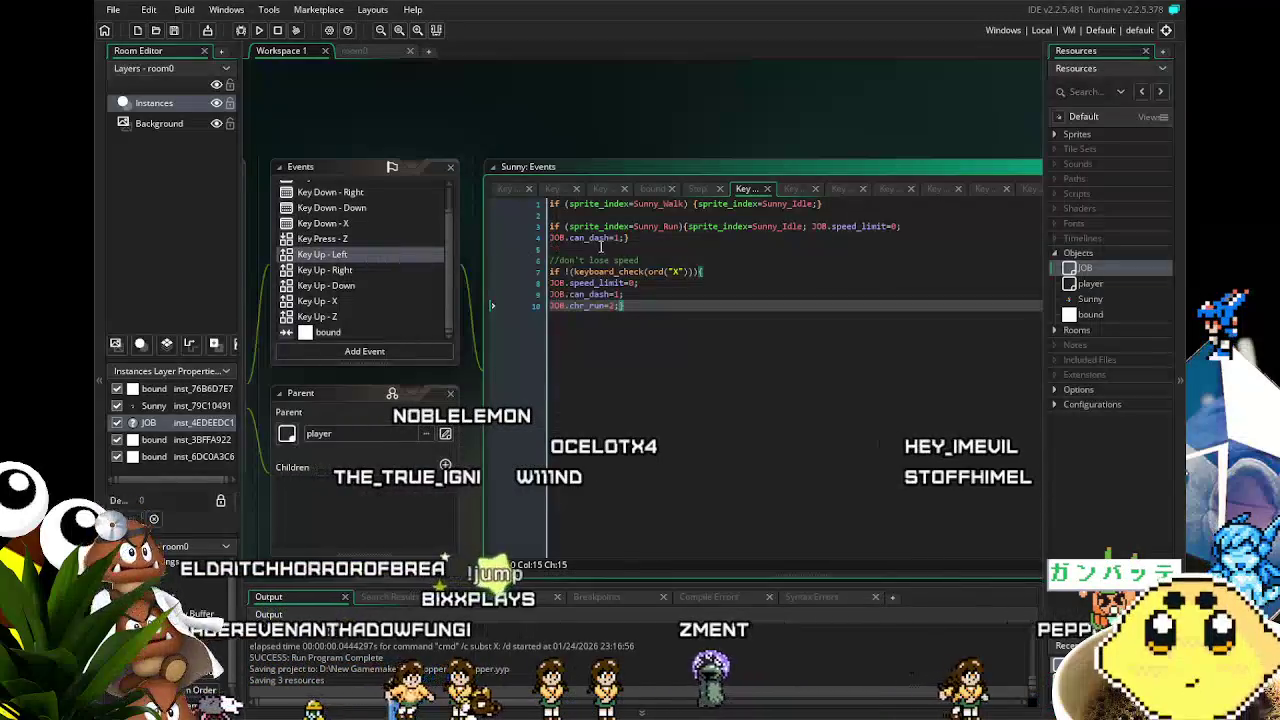
pyautogui.click(350, 272)
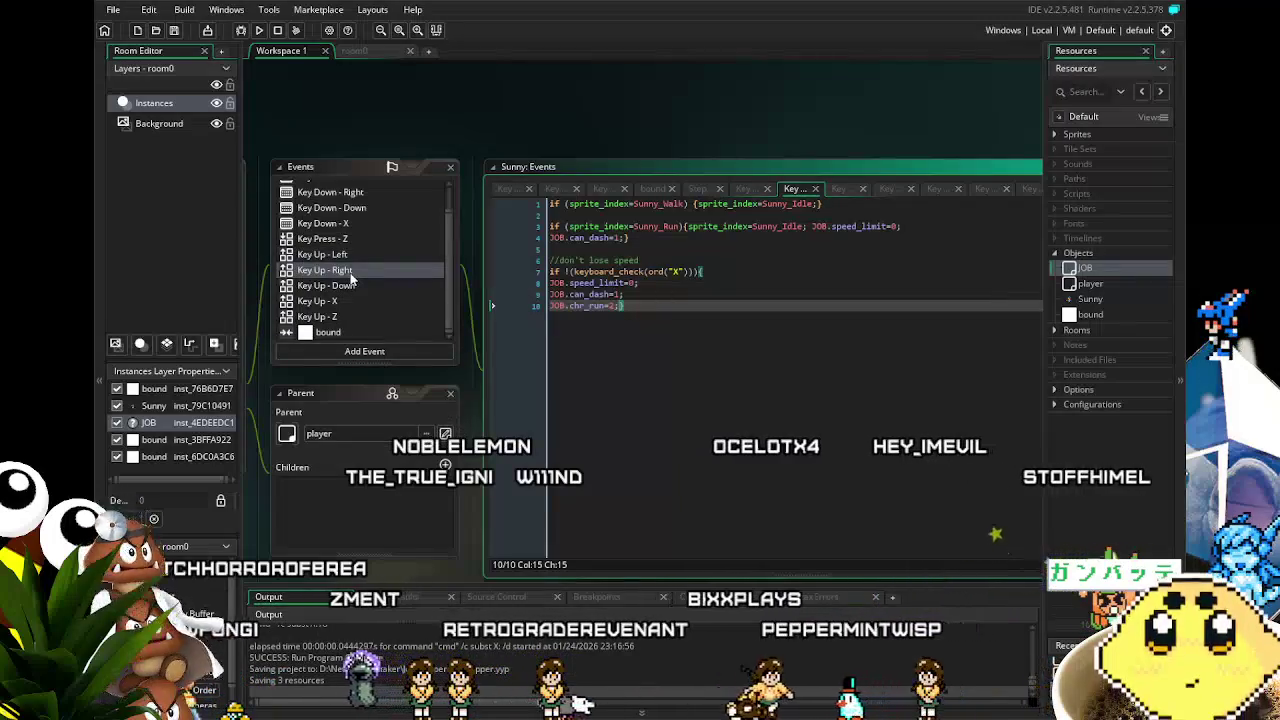
pyautogui.click(346, 255)
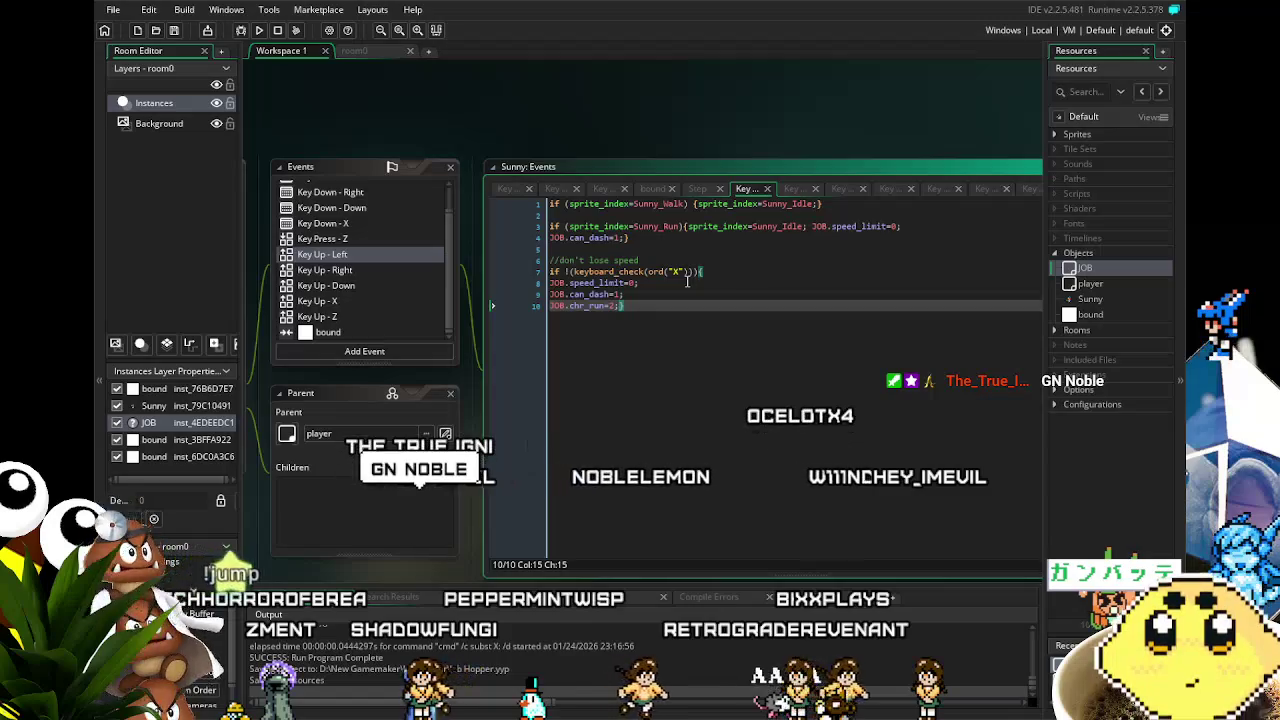
pyautogui.click(343, 271)
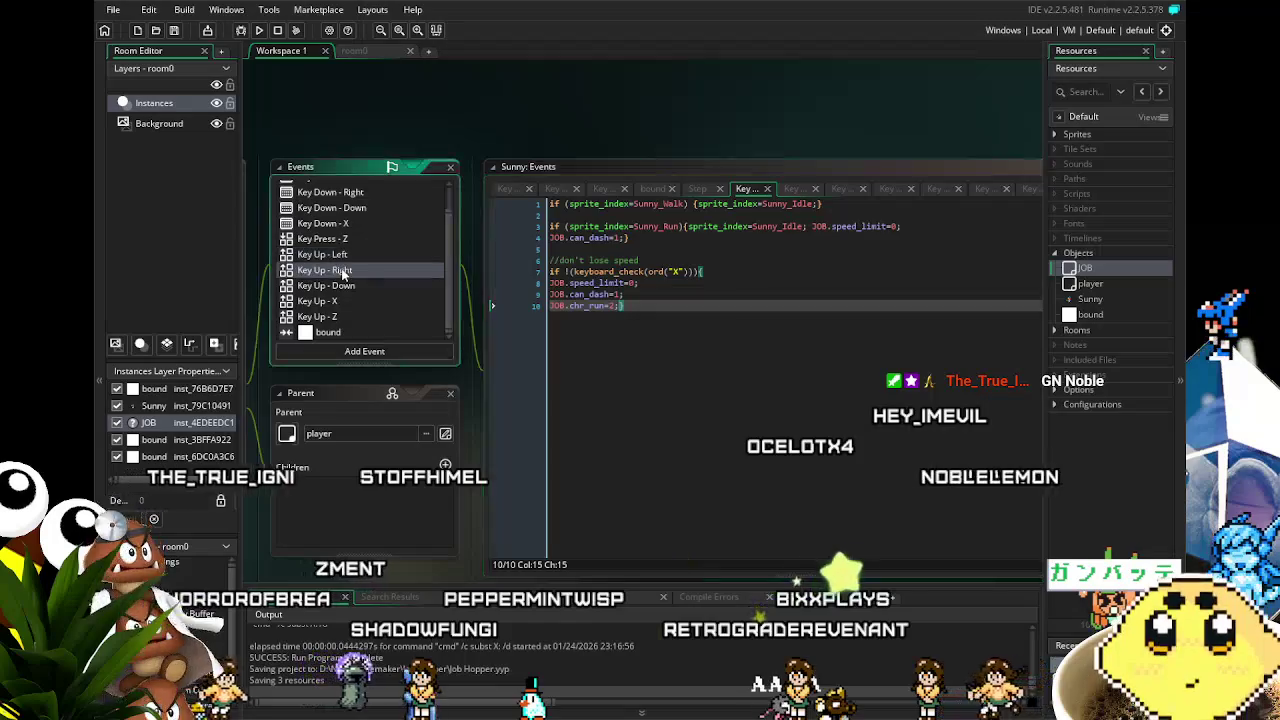
# Append JOB.chr_run=2; to line 4 of Key Up - Left, then move on to Key Up - Right
pyautogui.click(346, 287)
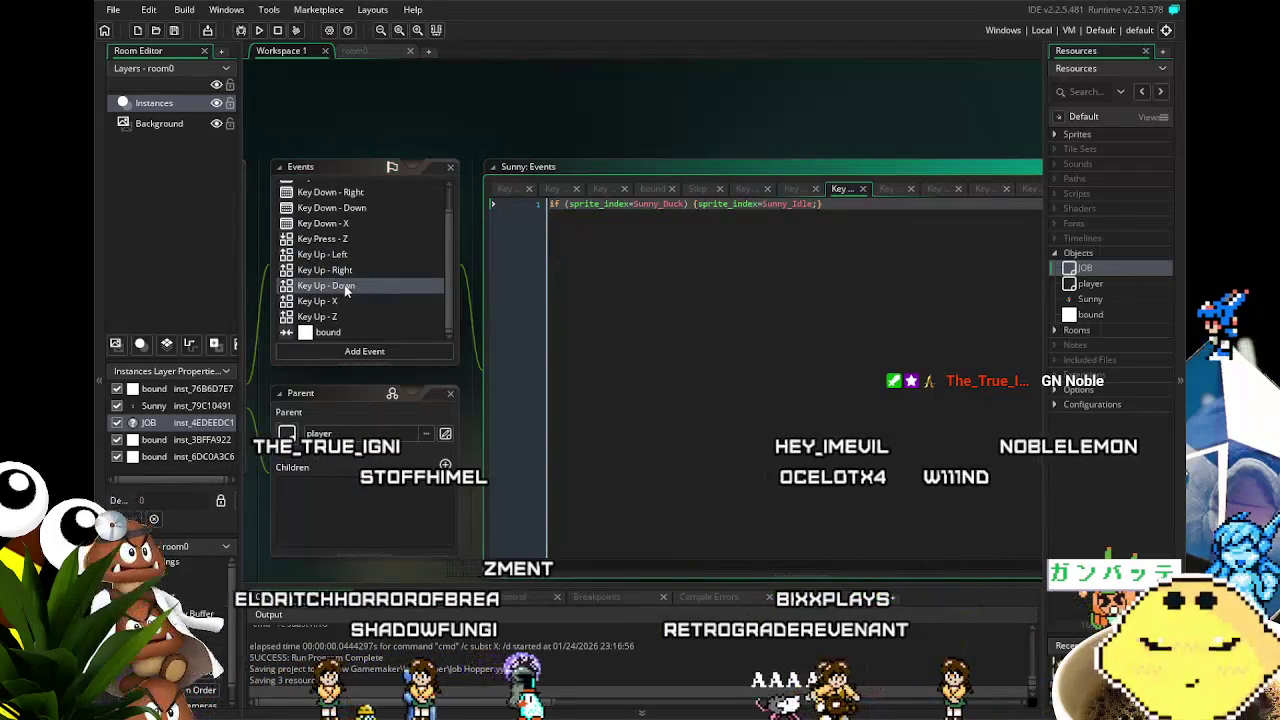
pyautogui.click(340, 255)
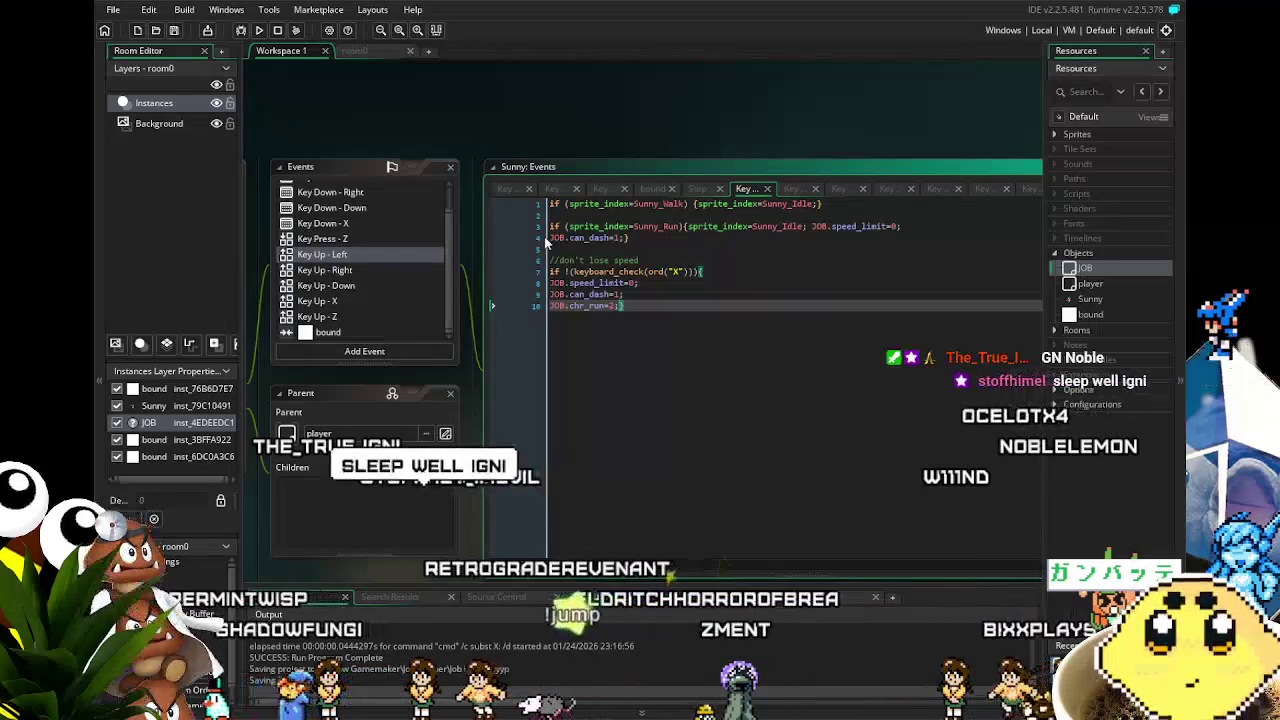
pyautogui.click(624, 238)
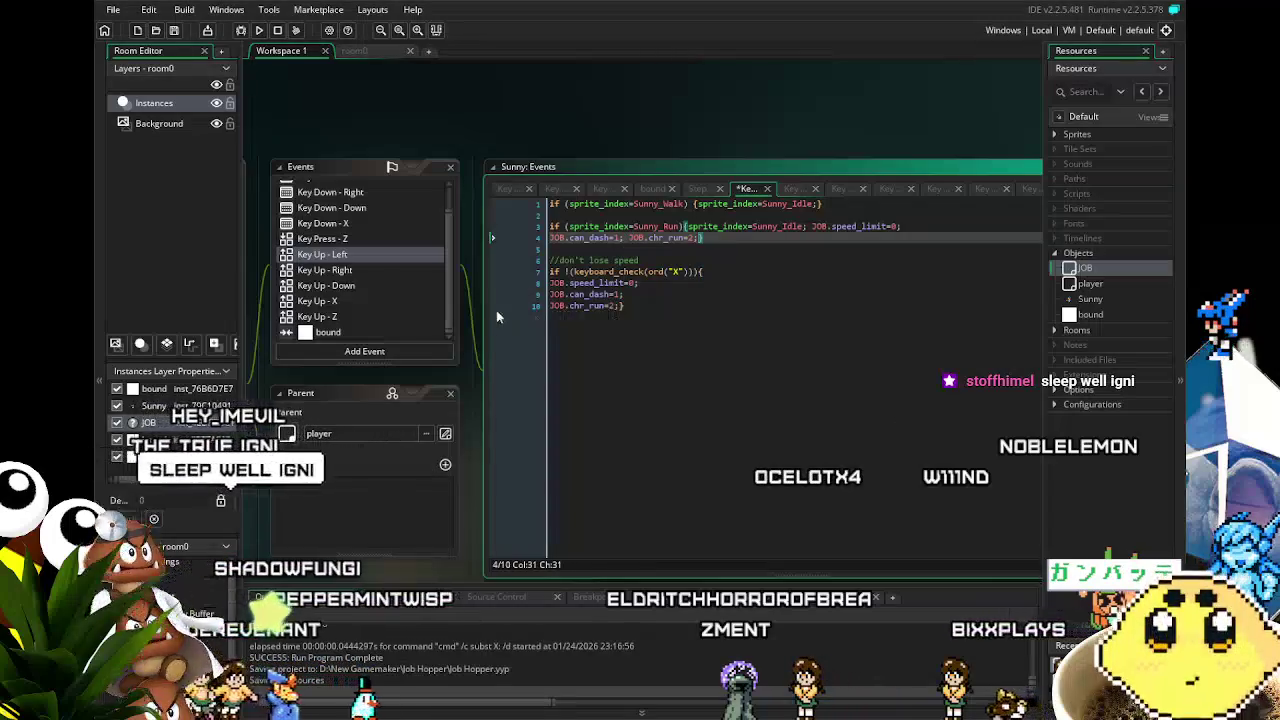
pyautogui.click(340, 270)
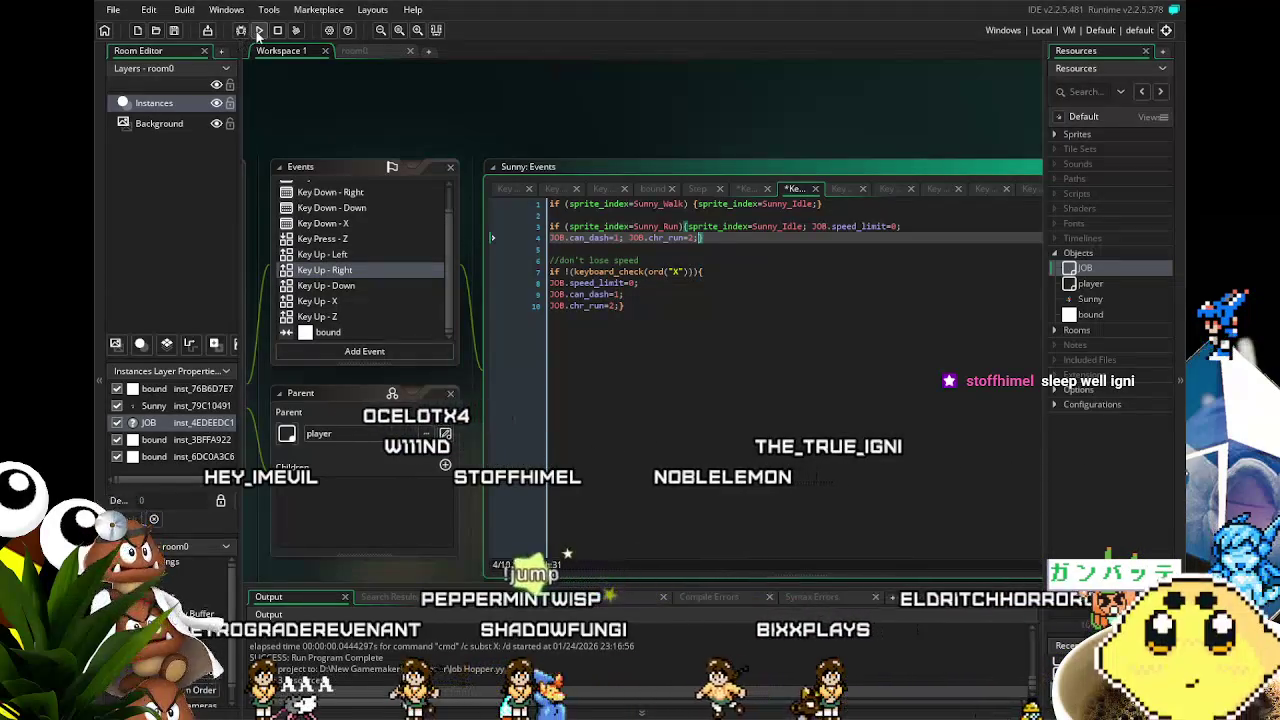
# Run the game with F5 and test the player running left and right across the room
pyautogui.press('F5')
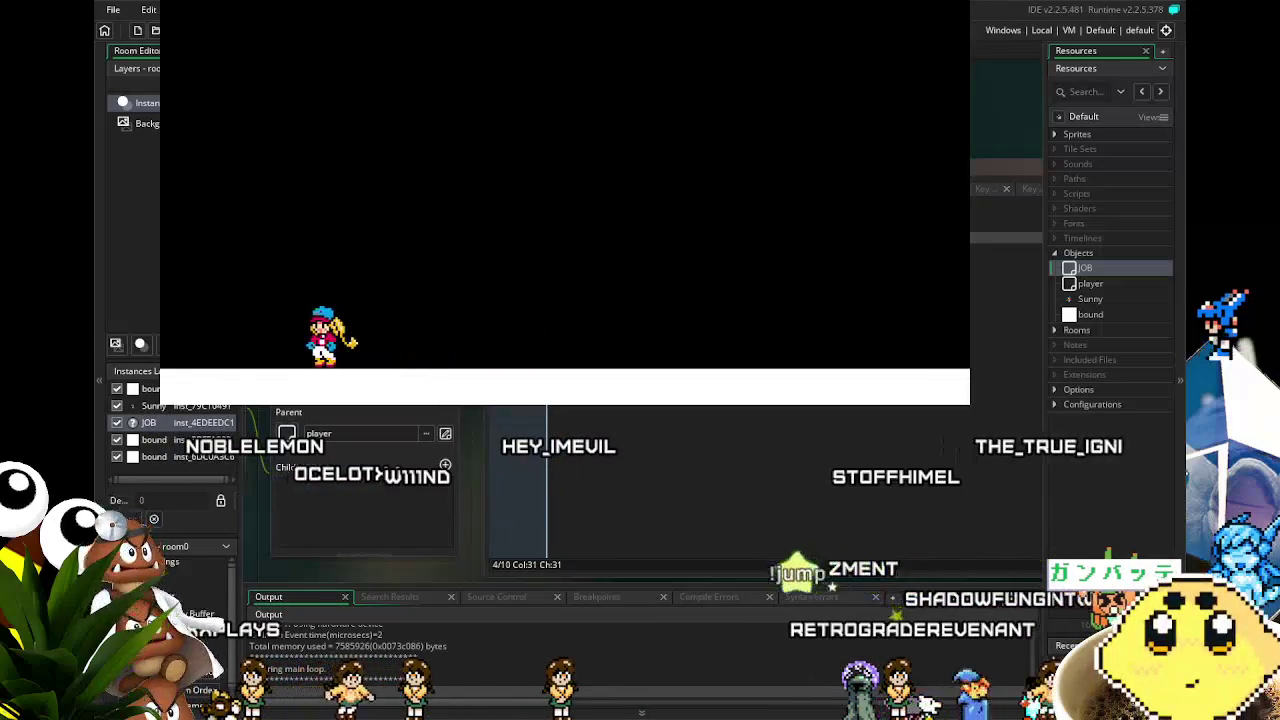
pyautogui.press('Left')
pyautogui.press('Right')
pyautogui.press('Left')
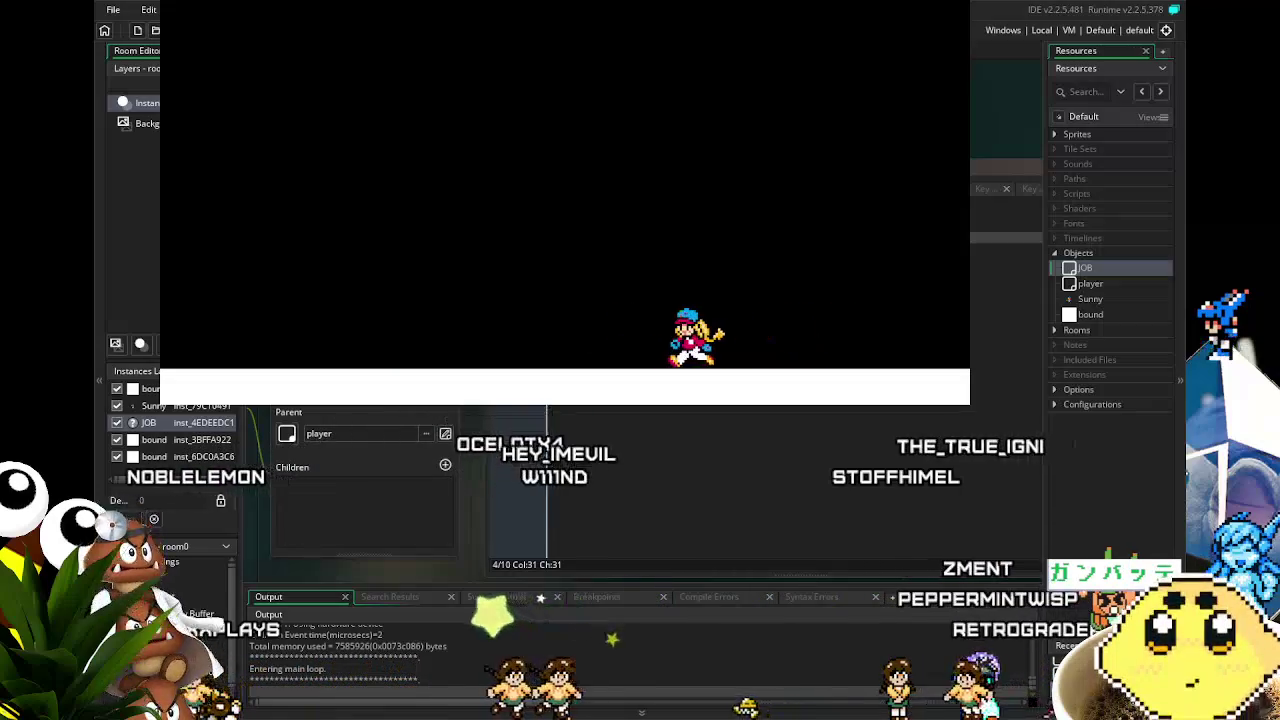
pyautogui.press('Left')
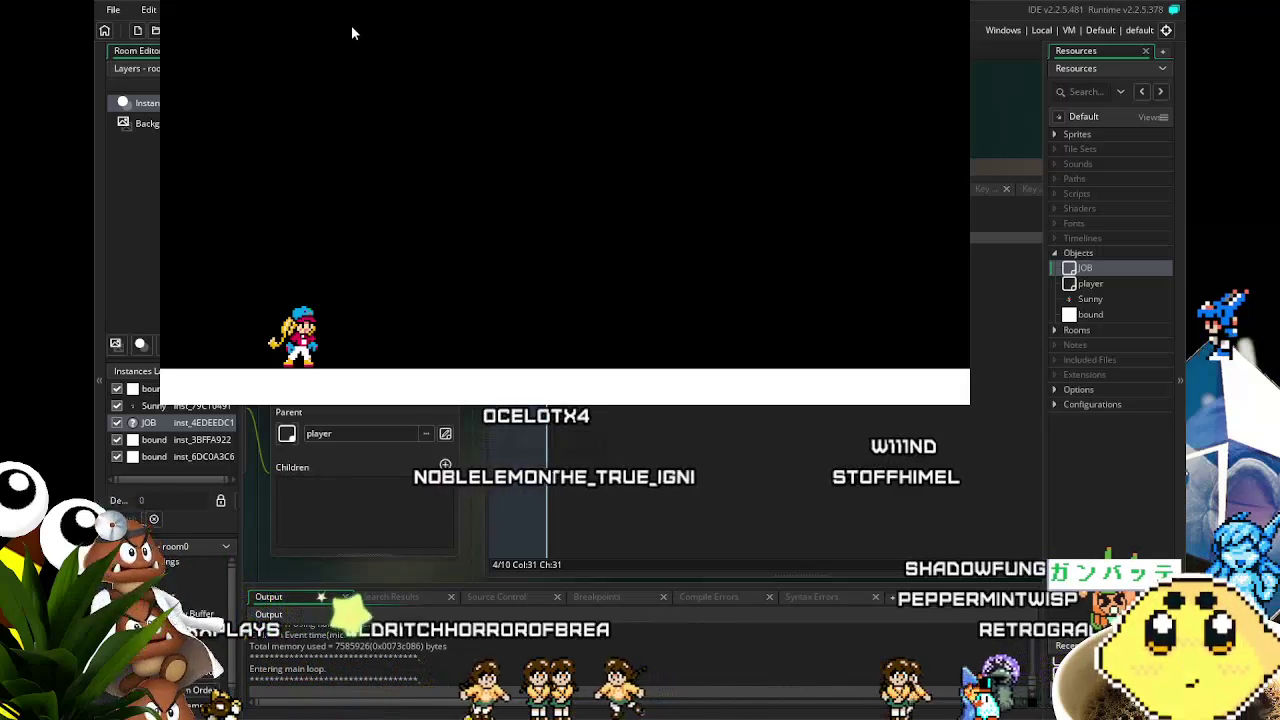
pyautogui.press('Left')
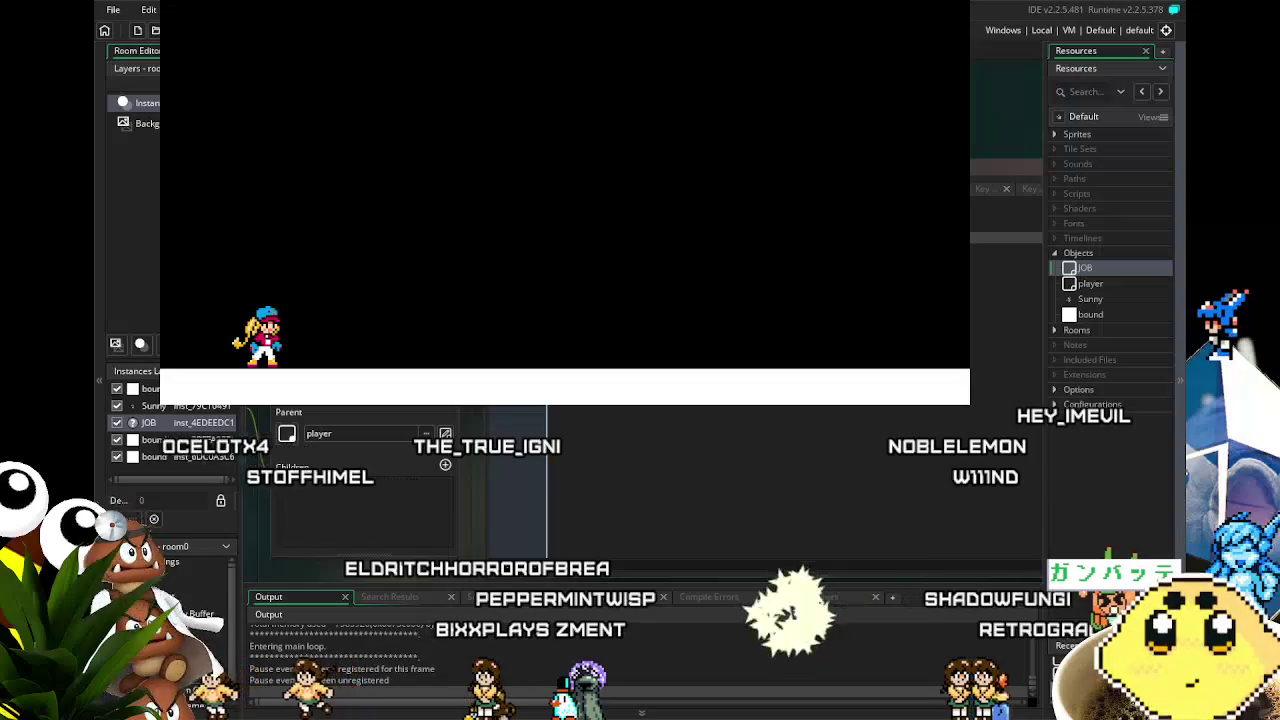
pyautogui.press('Right')
pyautogui.press('Left')
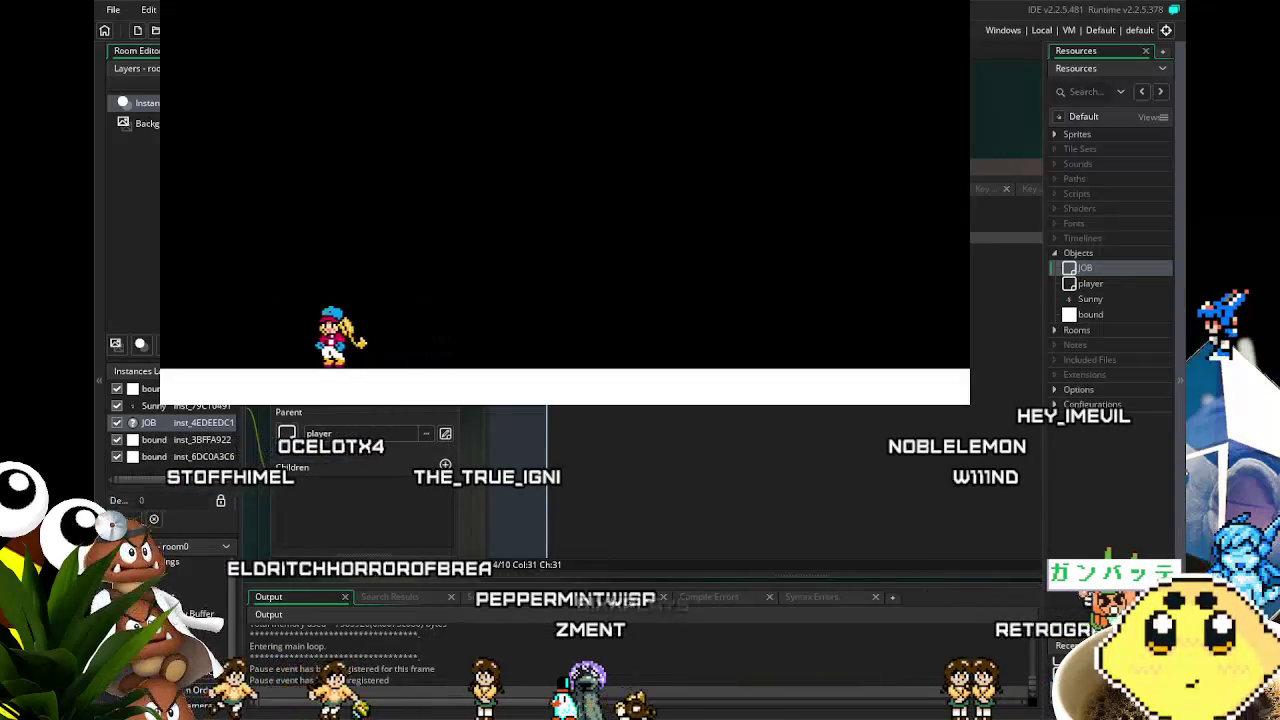
pyautogui.press('Right')
pyautogui.press('Right')
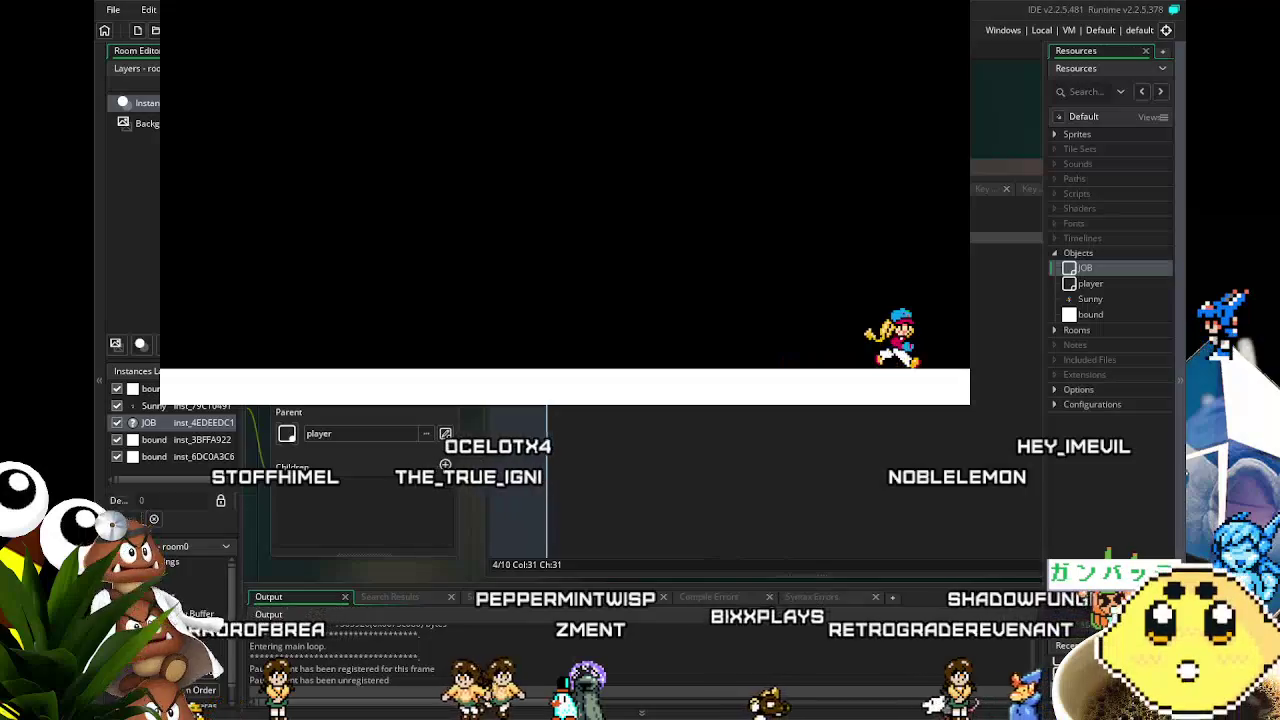
pyautogui.press('Left')
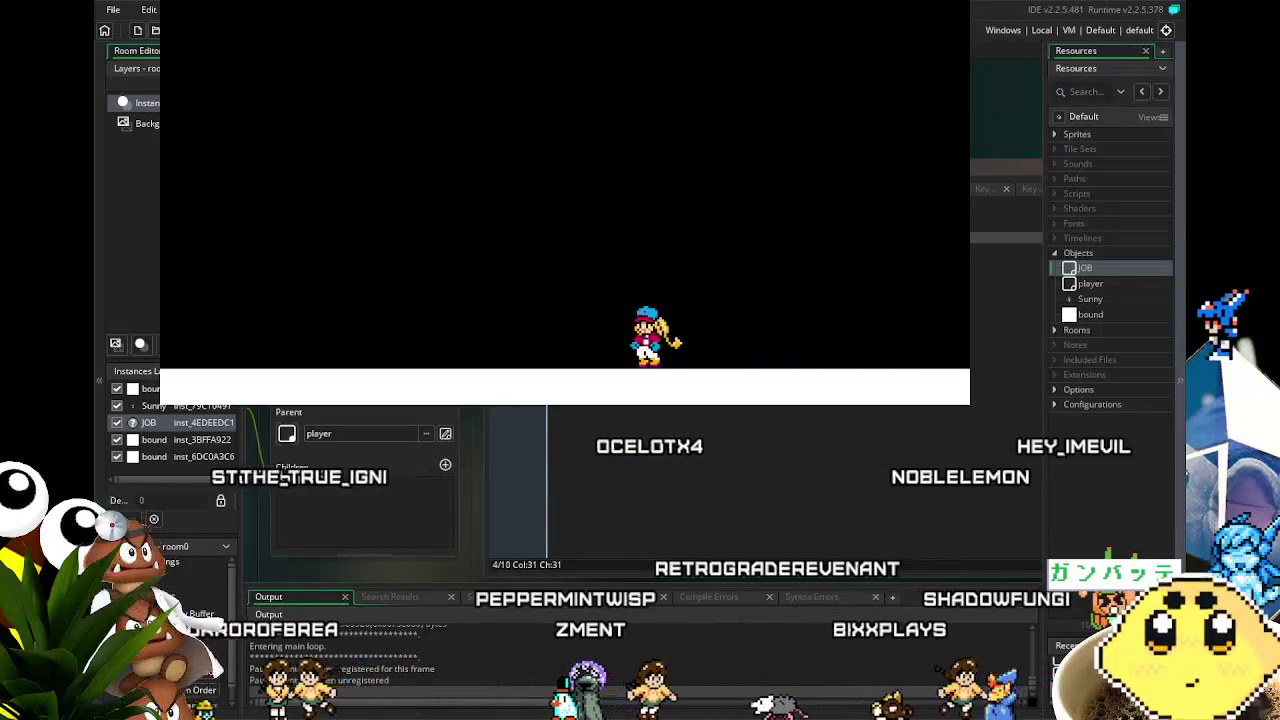
pyautogui.press('Right')
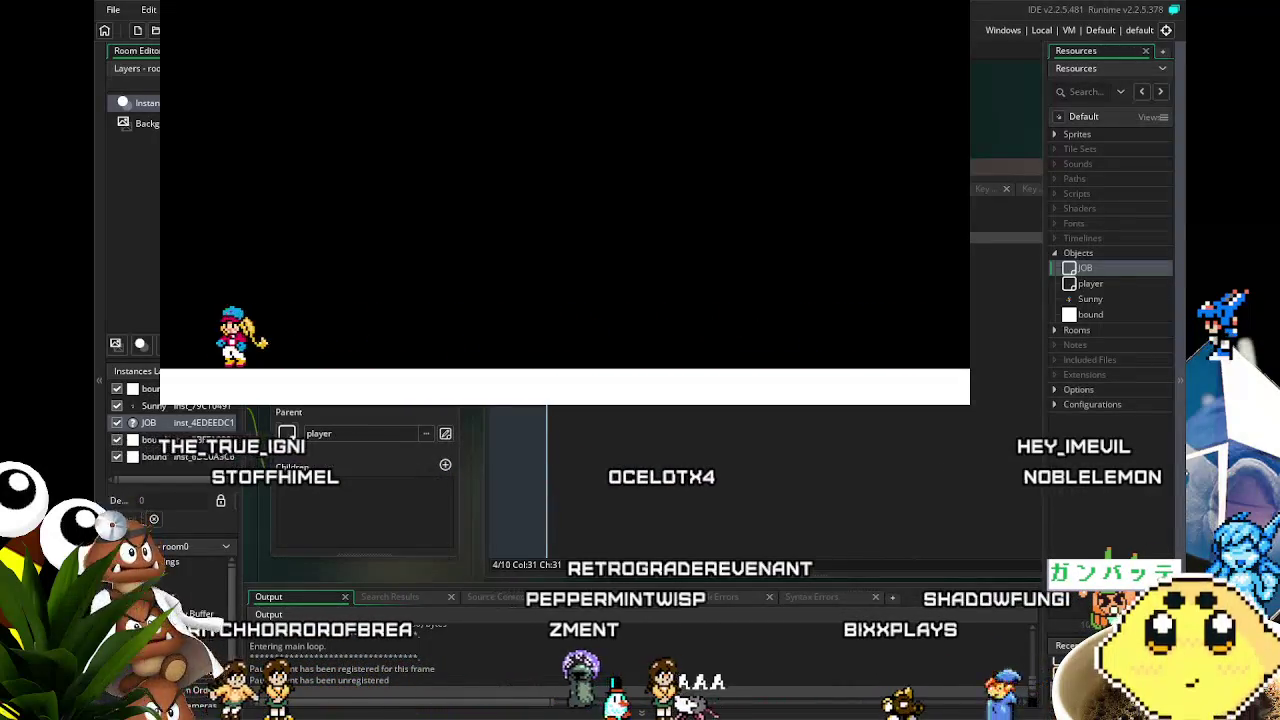
pyautogui.press('Right')
pyautogui.press('Left')
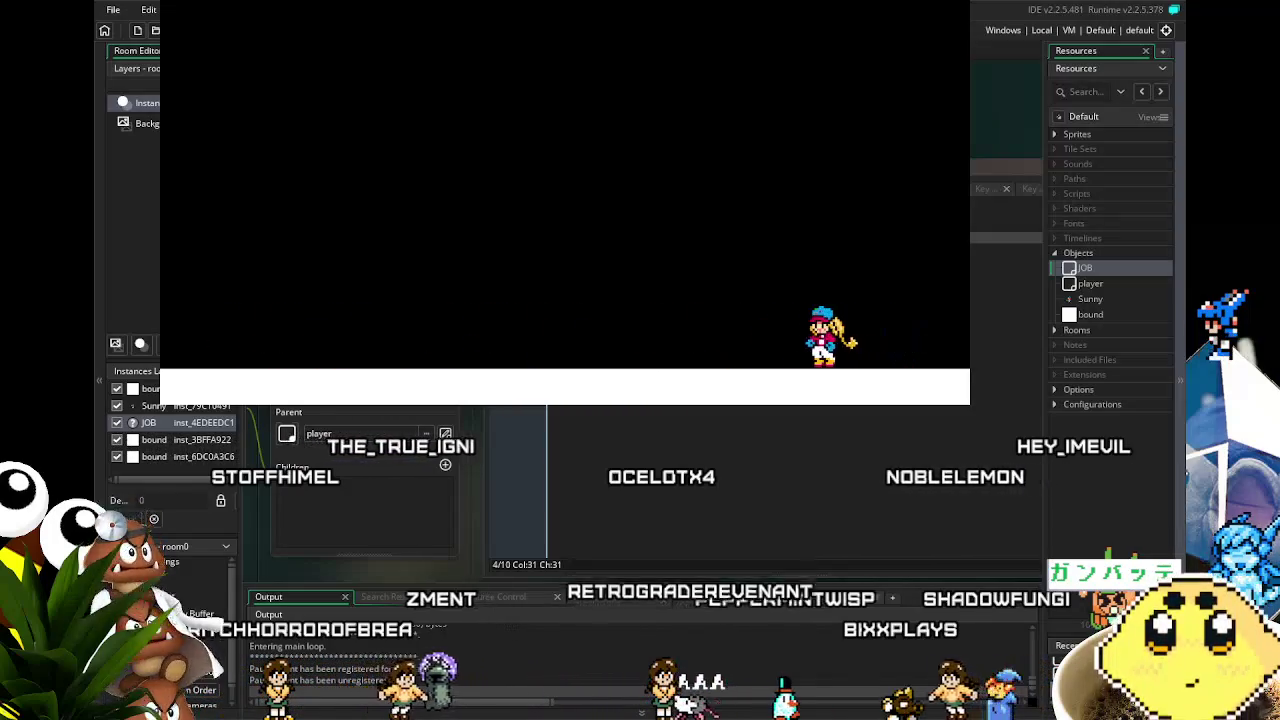
pyautogui.press('Right')
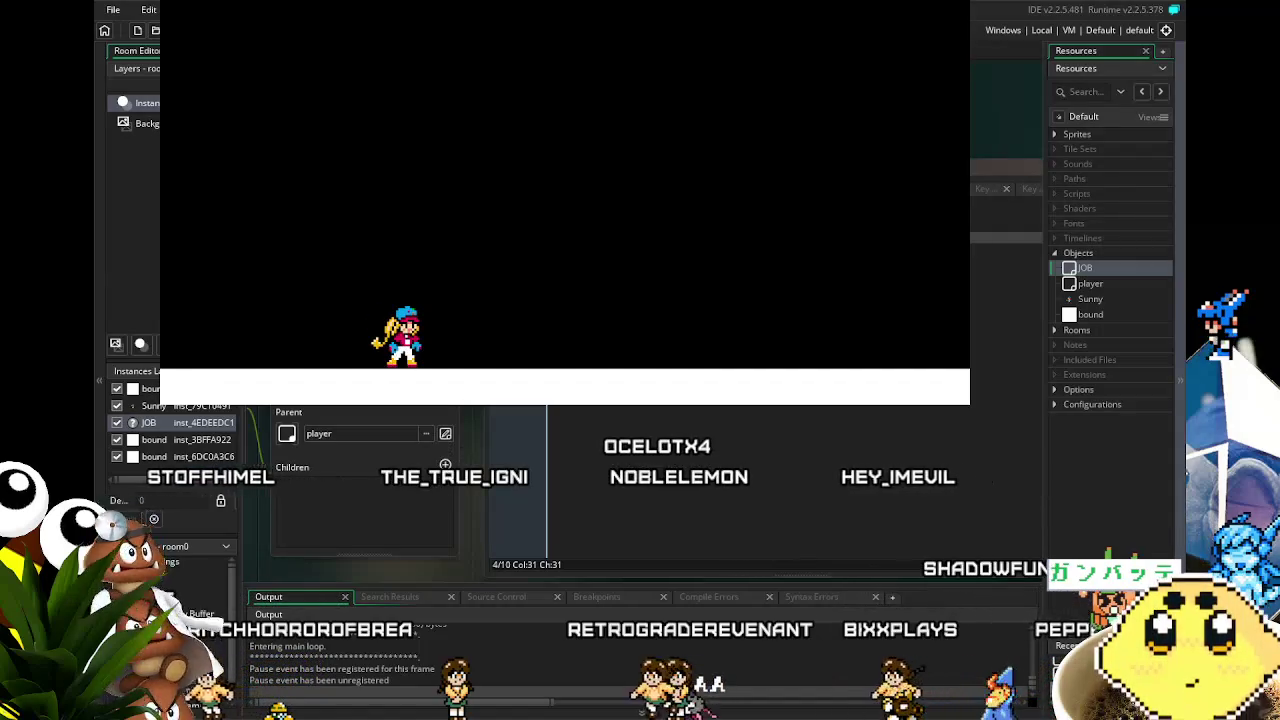
pyautogui.press('Left')
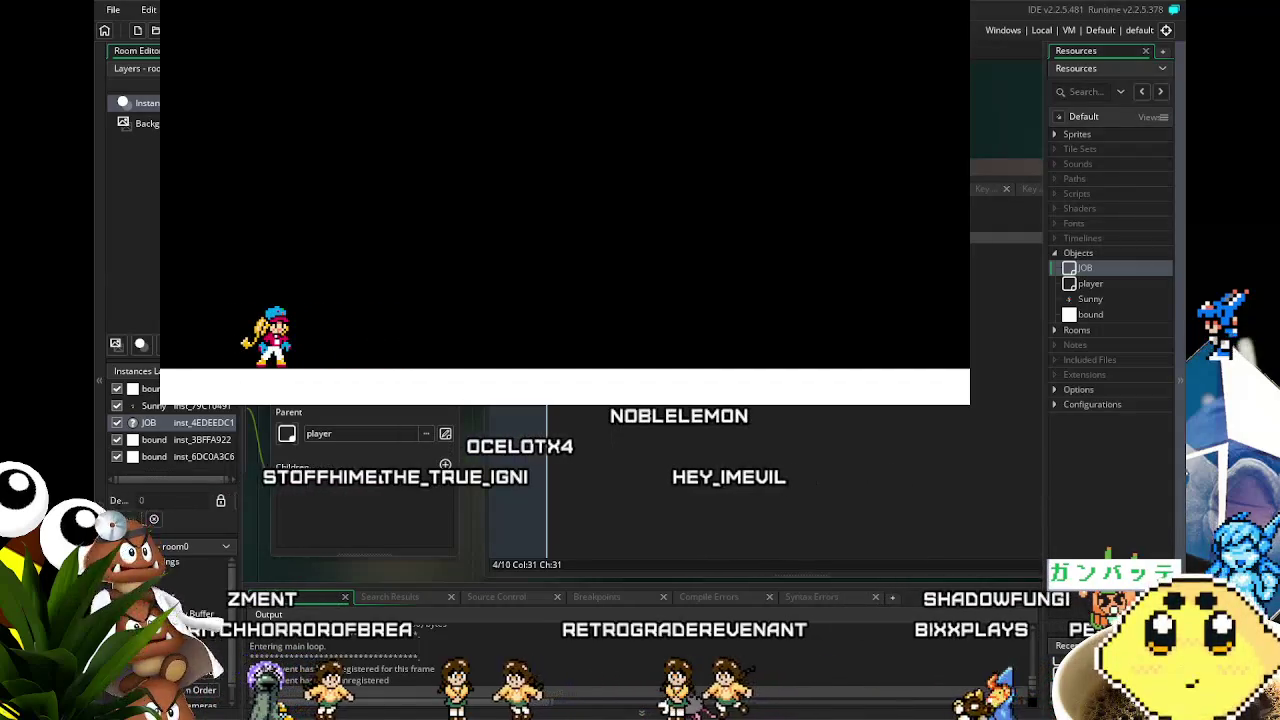
pyautogui.press('Right')
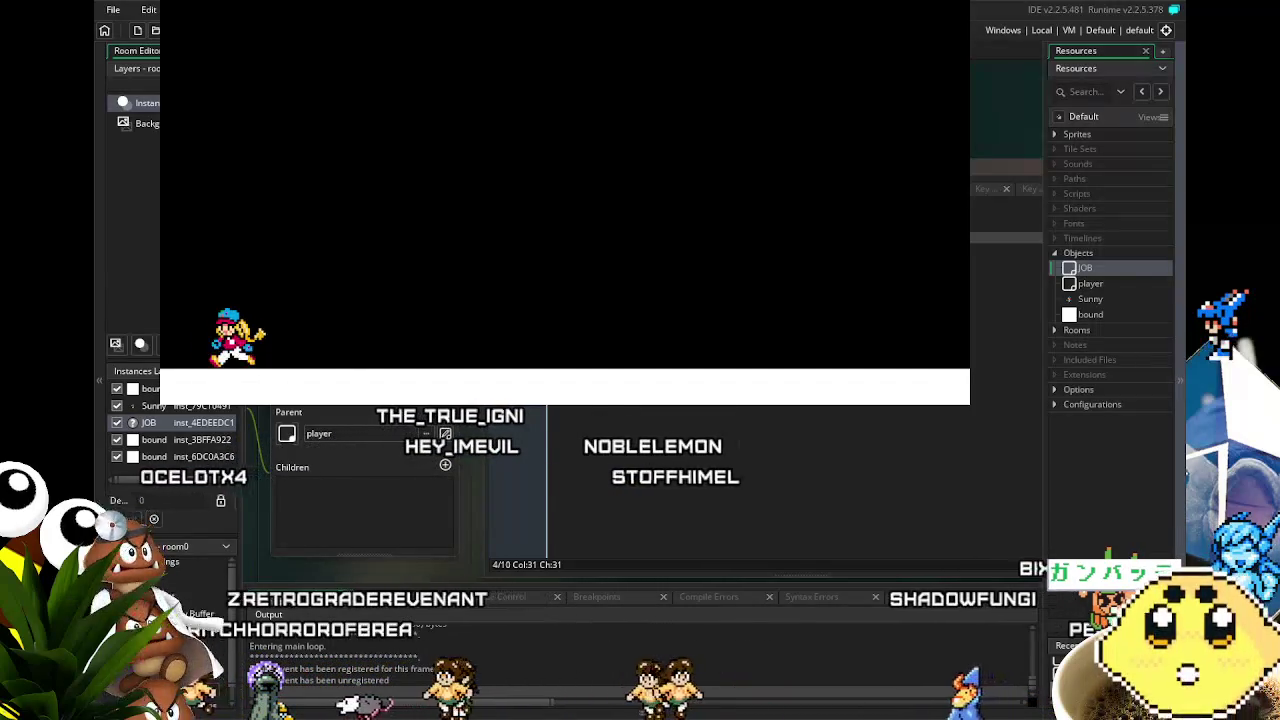
pyautogui.press('Left')
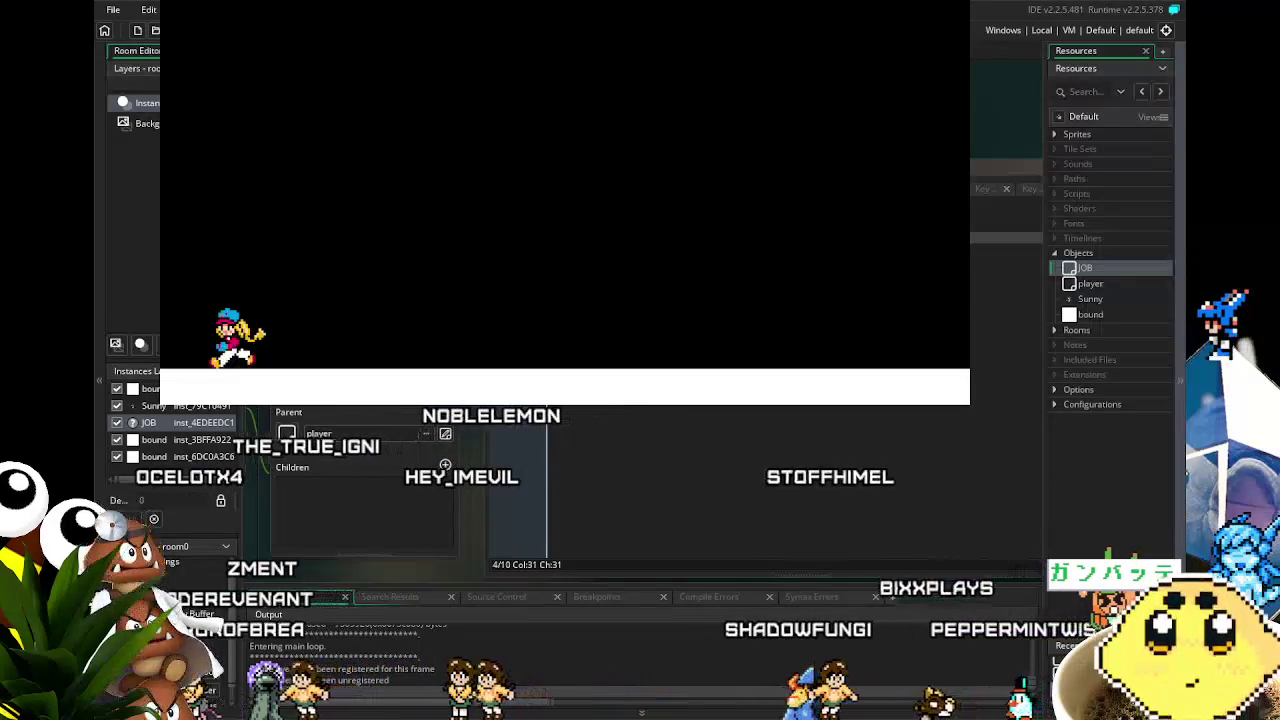
pyautogui.press('Left')
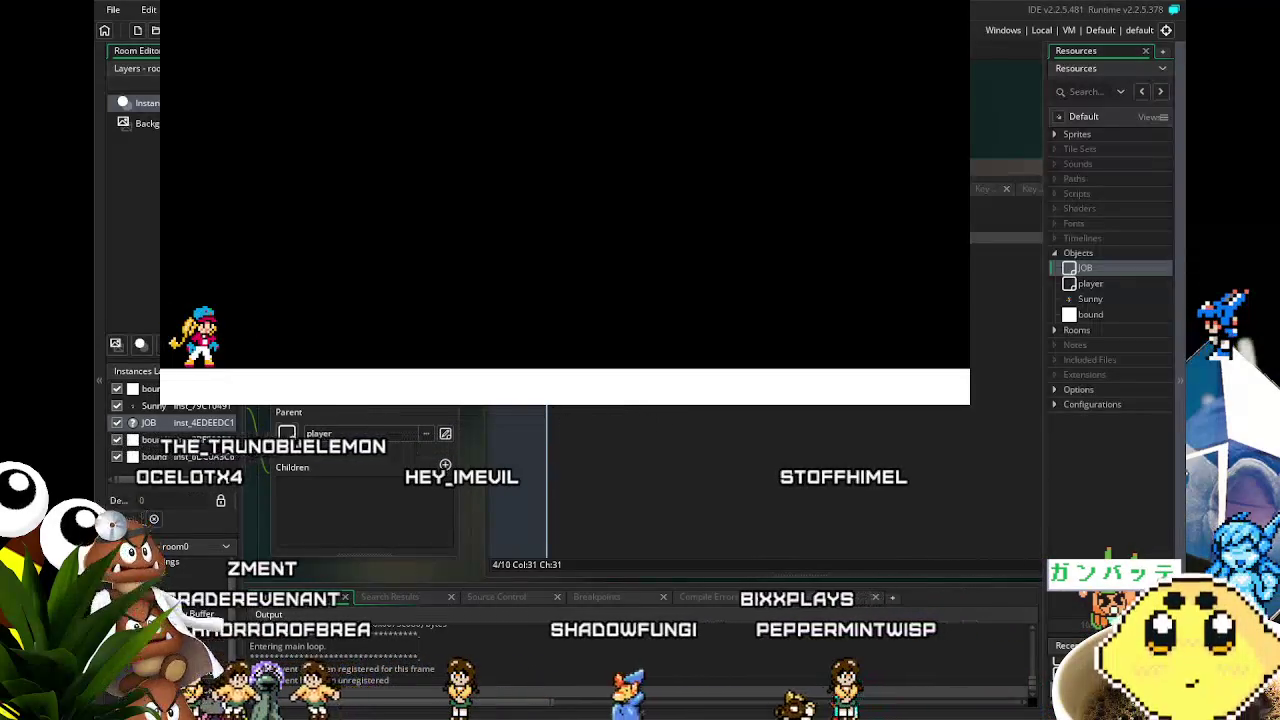
pyautogui.press('Right')
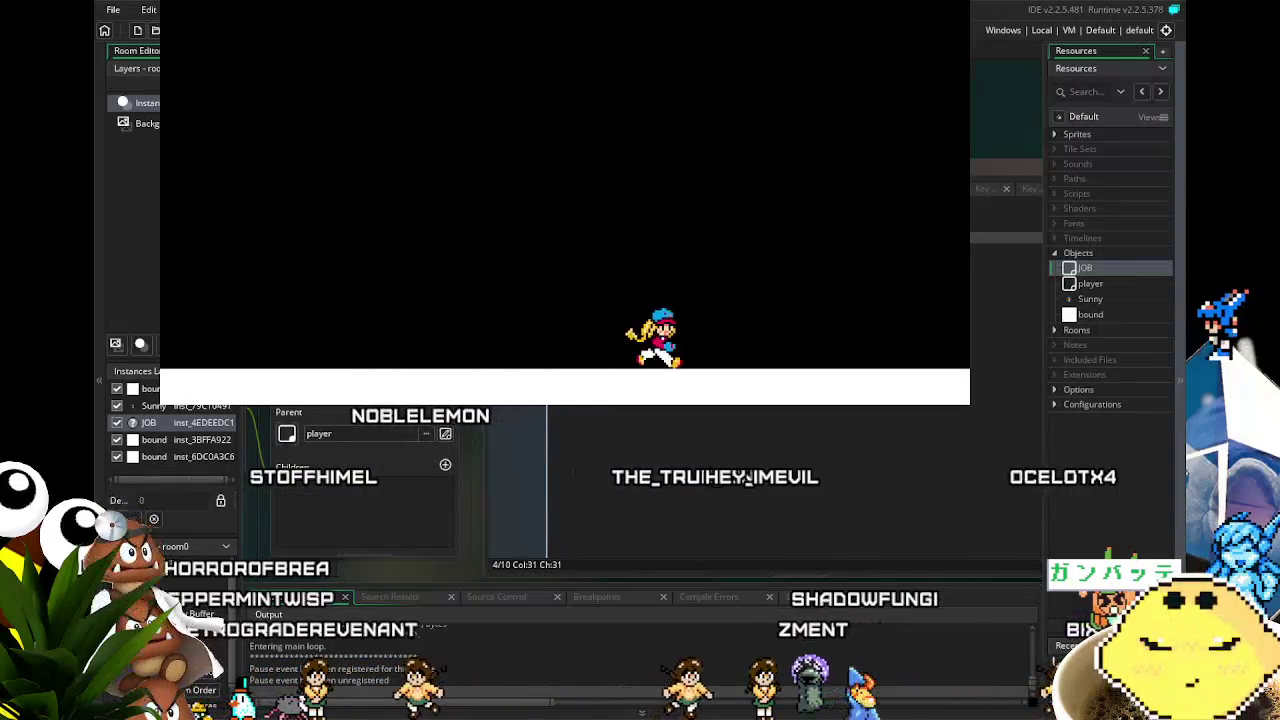
# Test jumping and dashing while running back and forth, then close the game
pyautogui.press('Right')
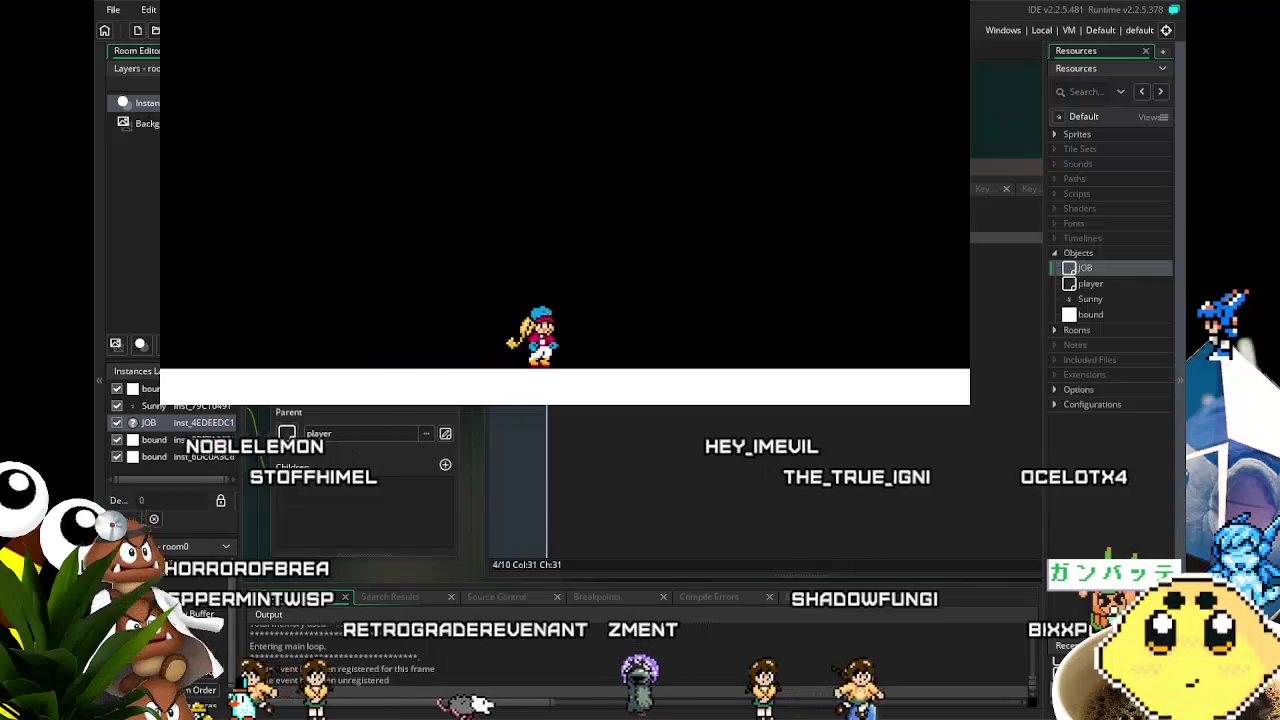
pyautogui.press('Left')
pyautogui.press('Right')
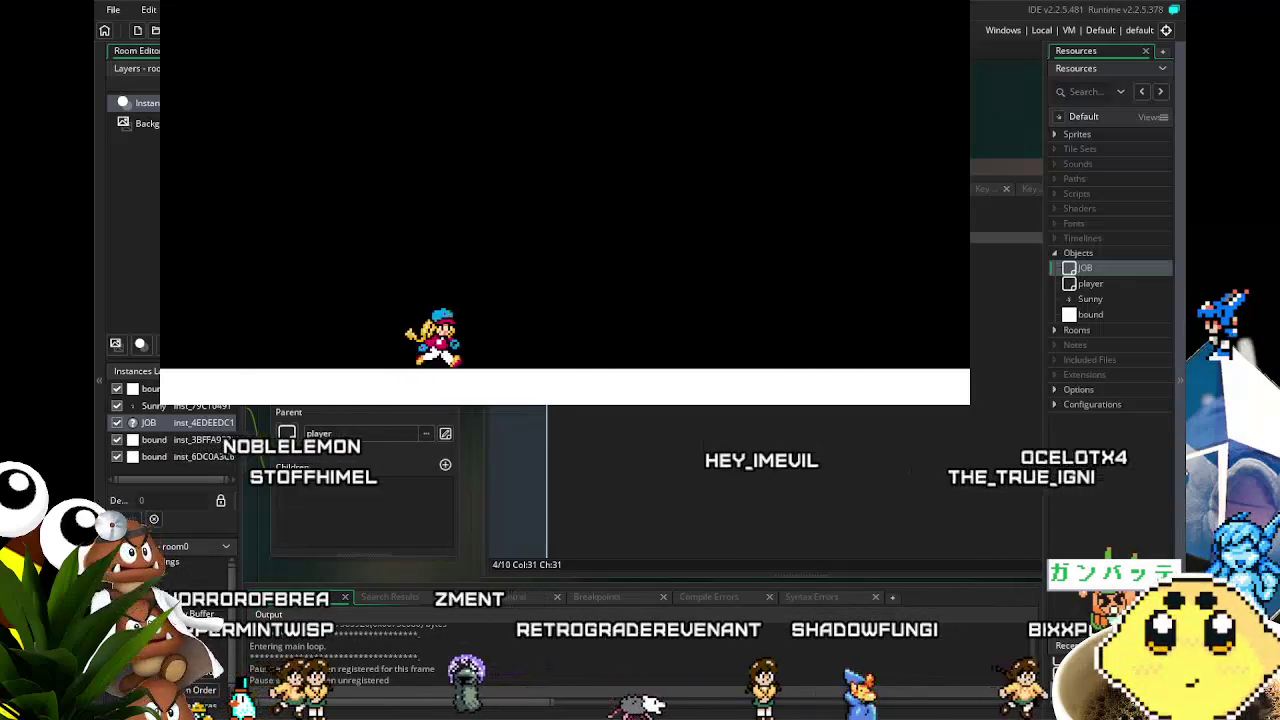
pyautogui.press('Left')
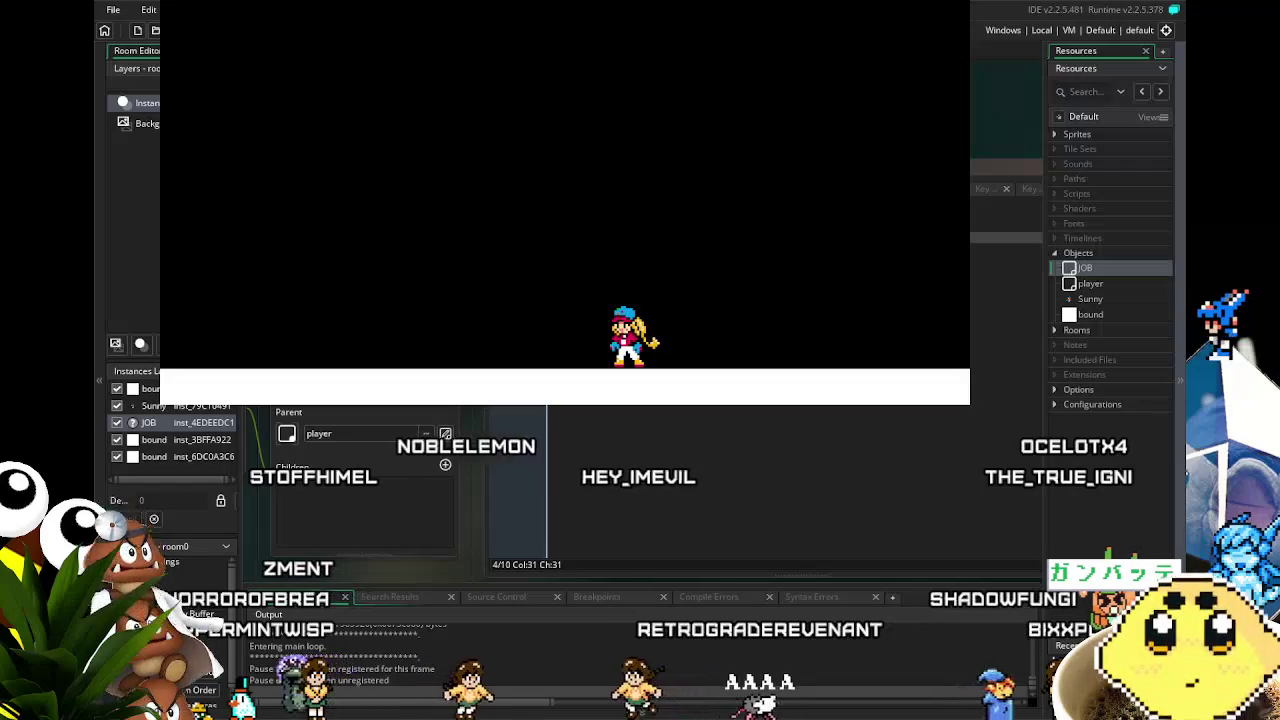
pyautogui.press('space')
pyautogui.press('Right')
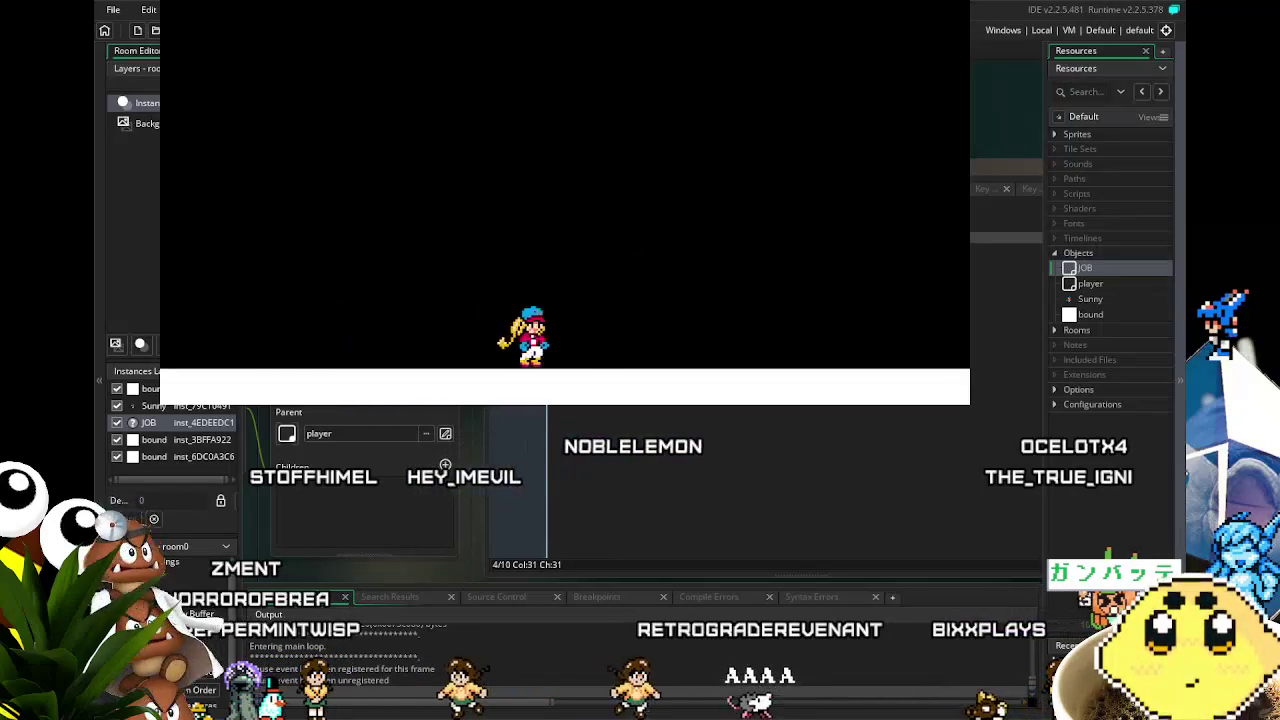
pyautogui.press('Left')
pyautogui.press('Right')
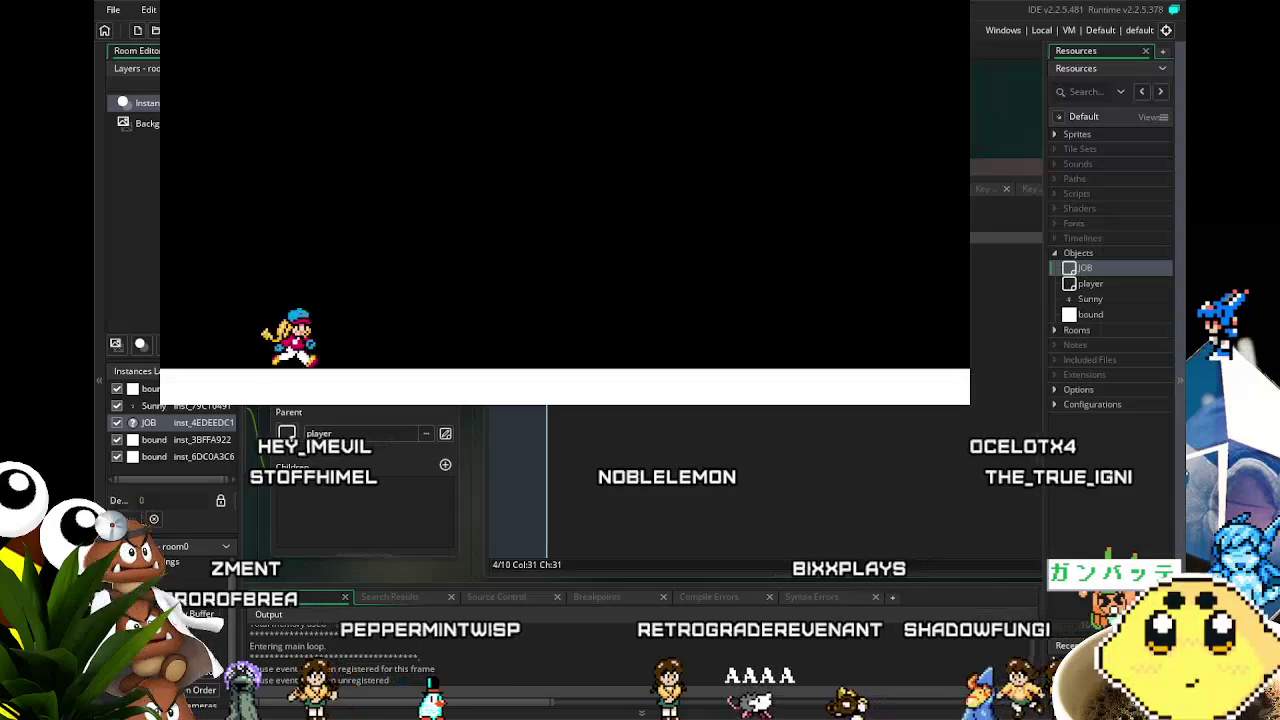
pyautogui.press('space')
pyautogui.press('Left')
pyautogui.press('Right')
pyautogui.press('space')
pyautogui.press('Left')
pyautogui.press('space')
pyautogui.press('Right')
pyautogui.press('space')
pyautogui.press('Left')
pyautogui.press('space')
pyautogui.press('Right')
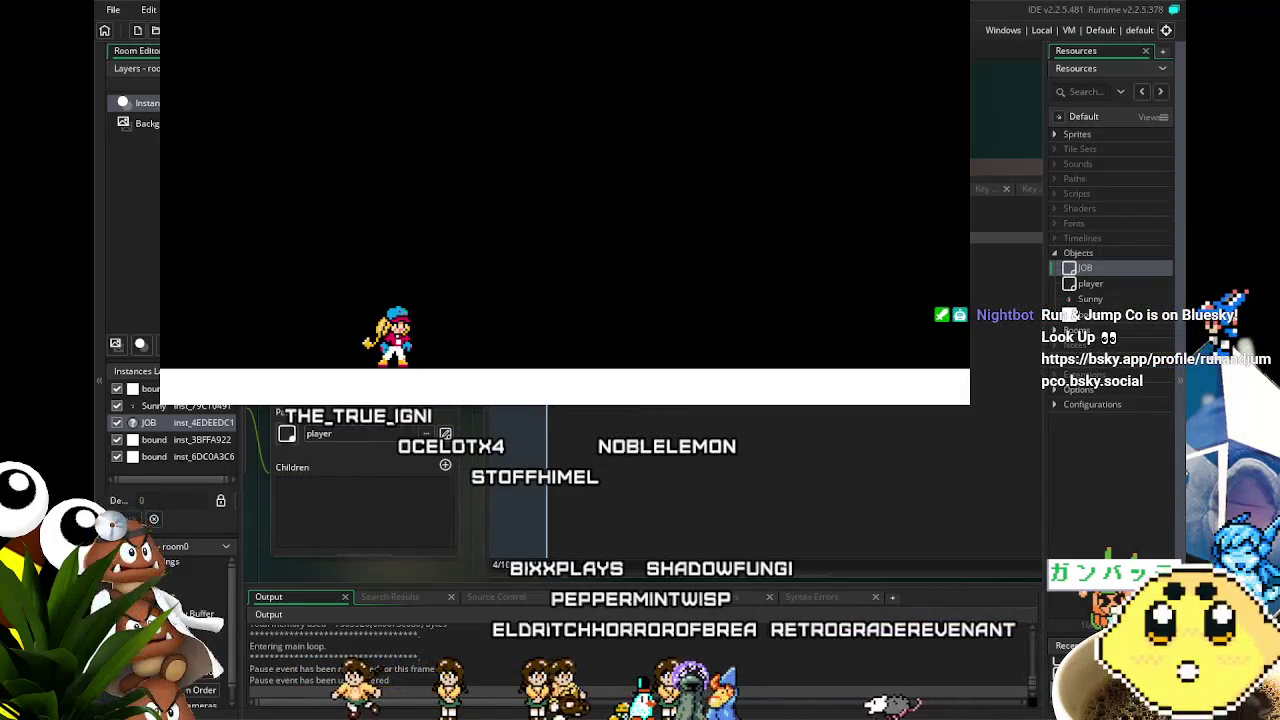
pyautogui.press('Escape')
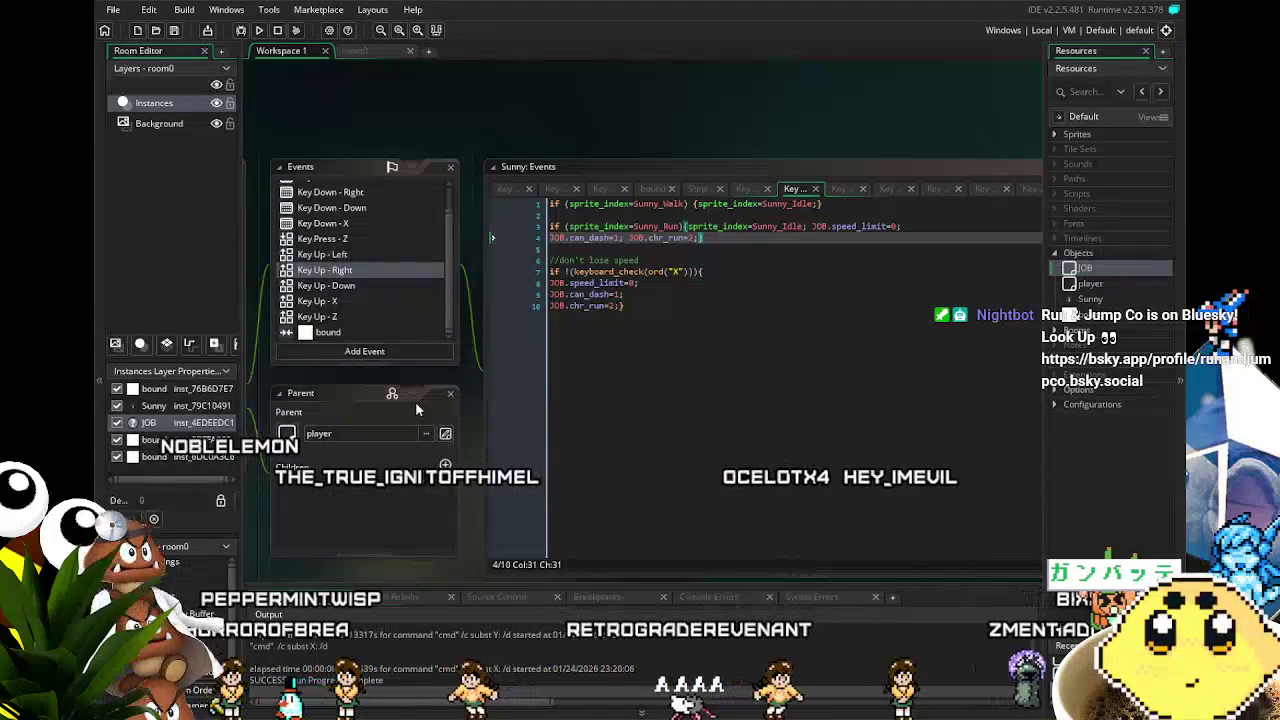
# Add JOB.chr_run=2; after JOB.can_jump=1 in the bound collision code and save
pyautogui.click(342, 239)
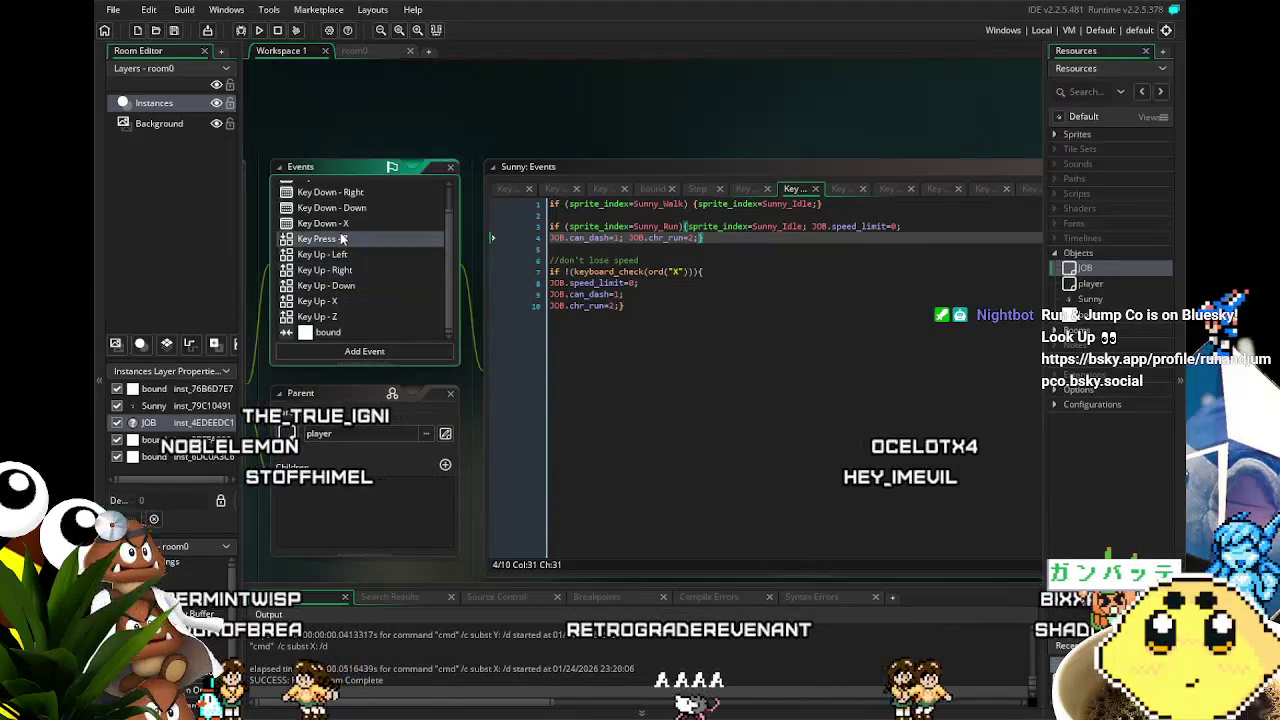
pyautogui.click(323, 334)
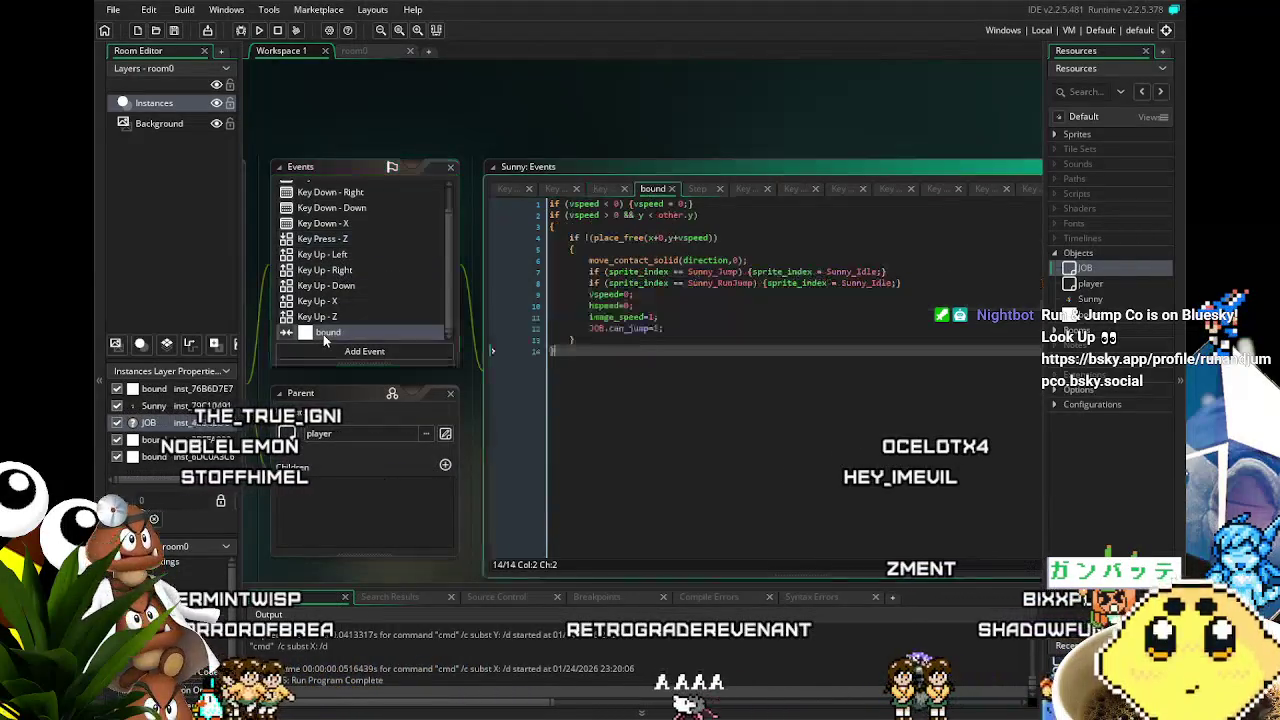
pyautogui.click(667, 328)
pyautogui.press('Return')
pyautogui.write('JOB.chr_run=2;')
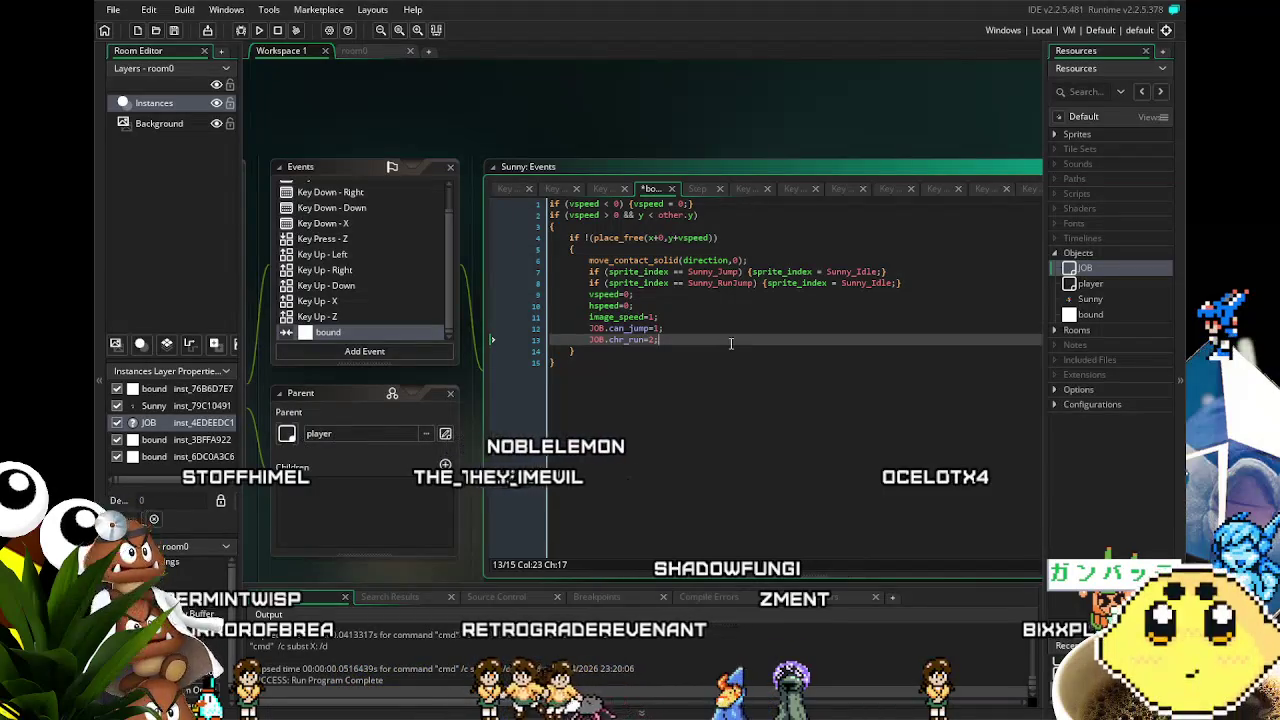
pyautogui.hotkey('ctrl', 's')
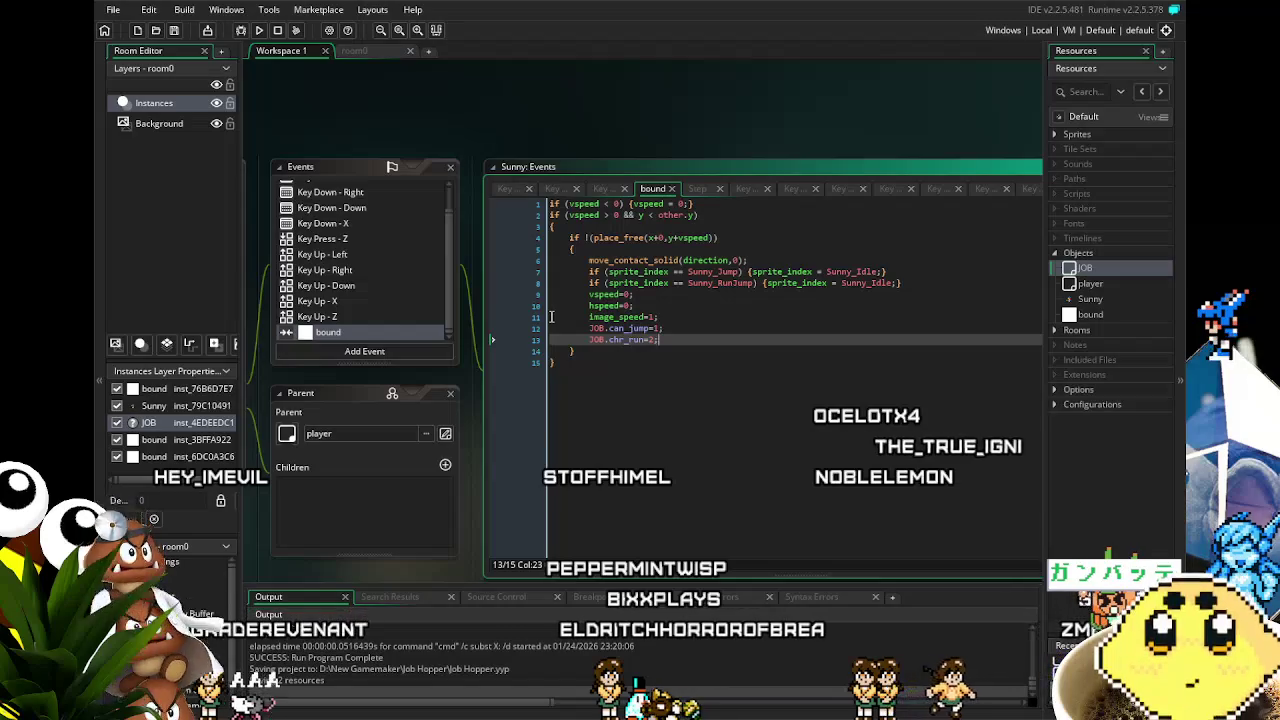
# Undo the added chr_run reset line and save the project again
pyautogui.hotkey('ctrl', 'z')
pyautogui.hotkey('ctrl', 's')
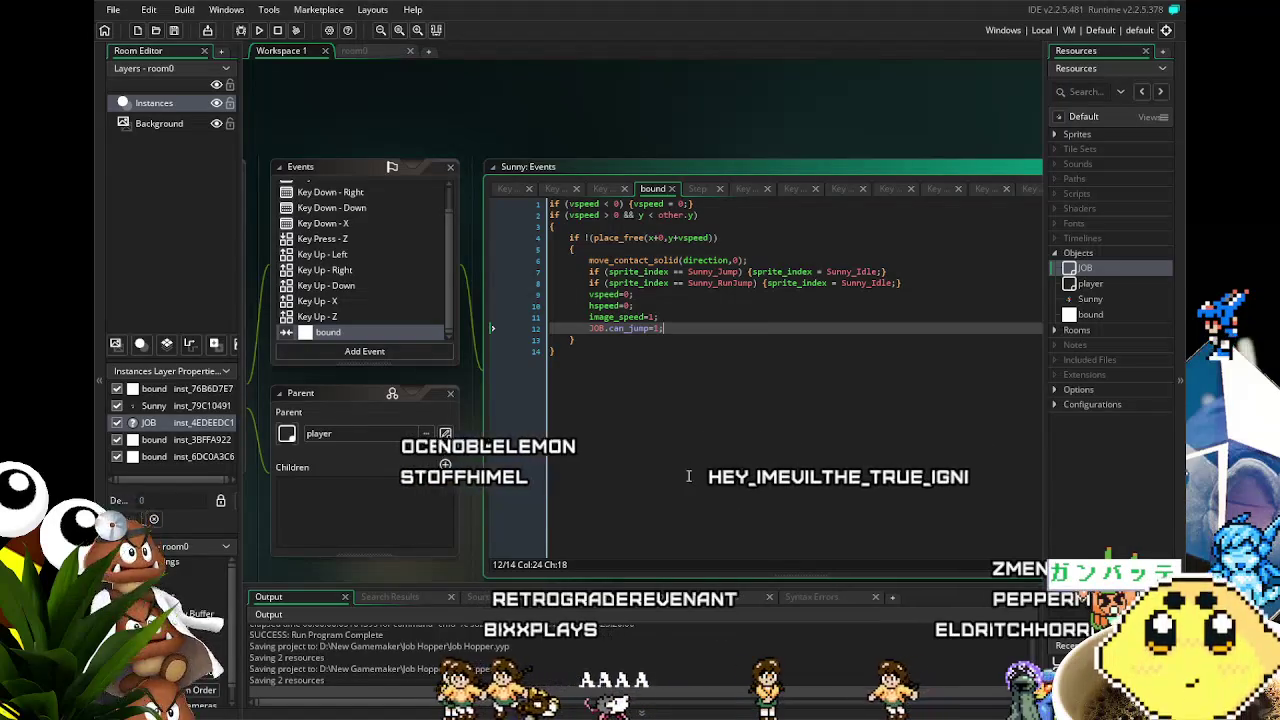
pyautogui.scroll(1, 300, 240)
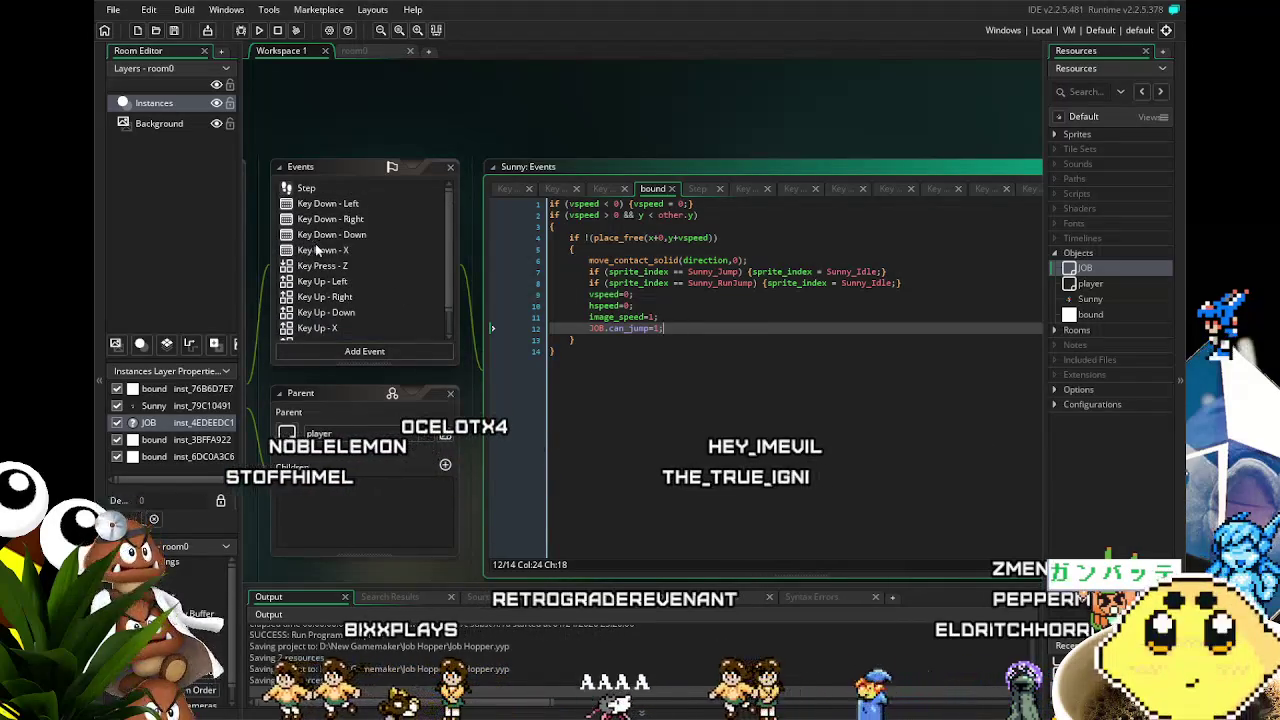
# Review Key Down - X, Key Up - X, Key Down - Left and Right, ending on Key Up - Left
pyautogui.click(320, 250)
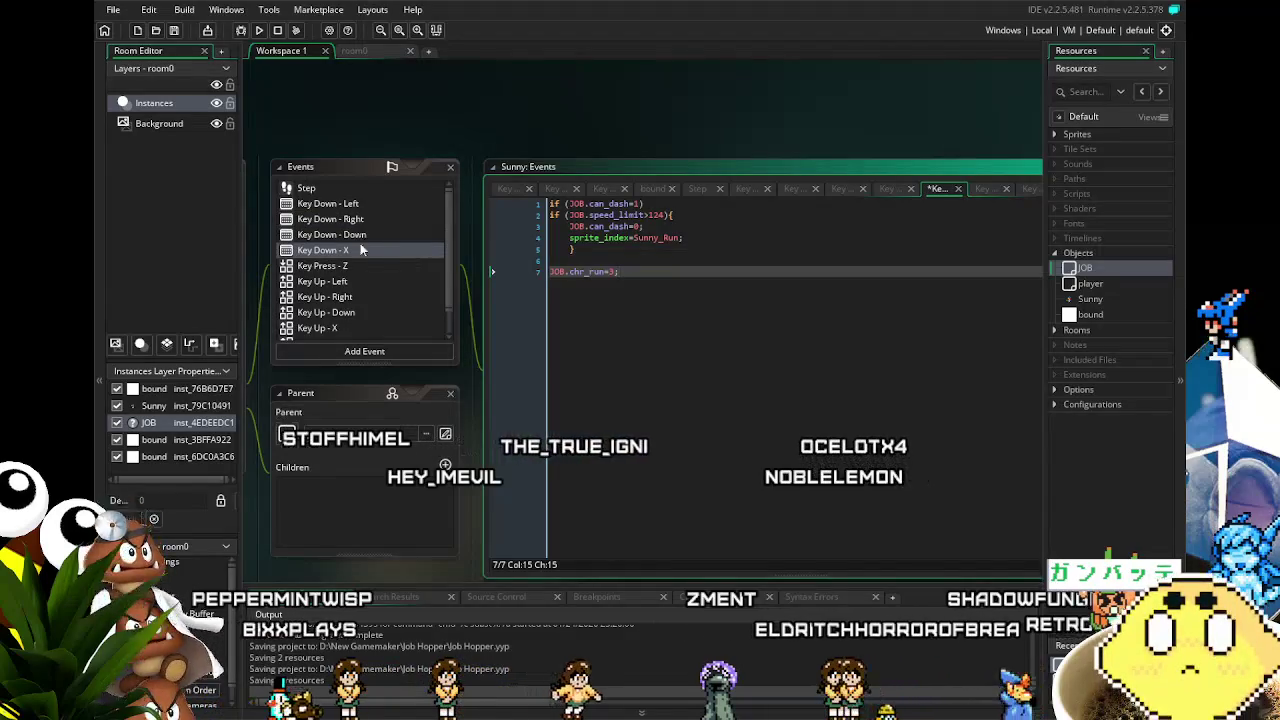
pyautogui.click(332, 330)
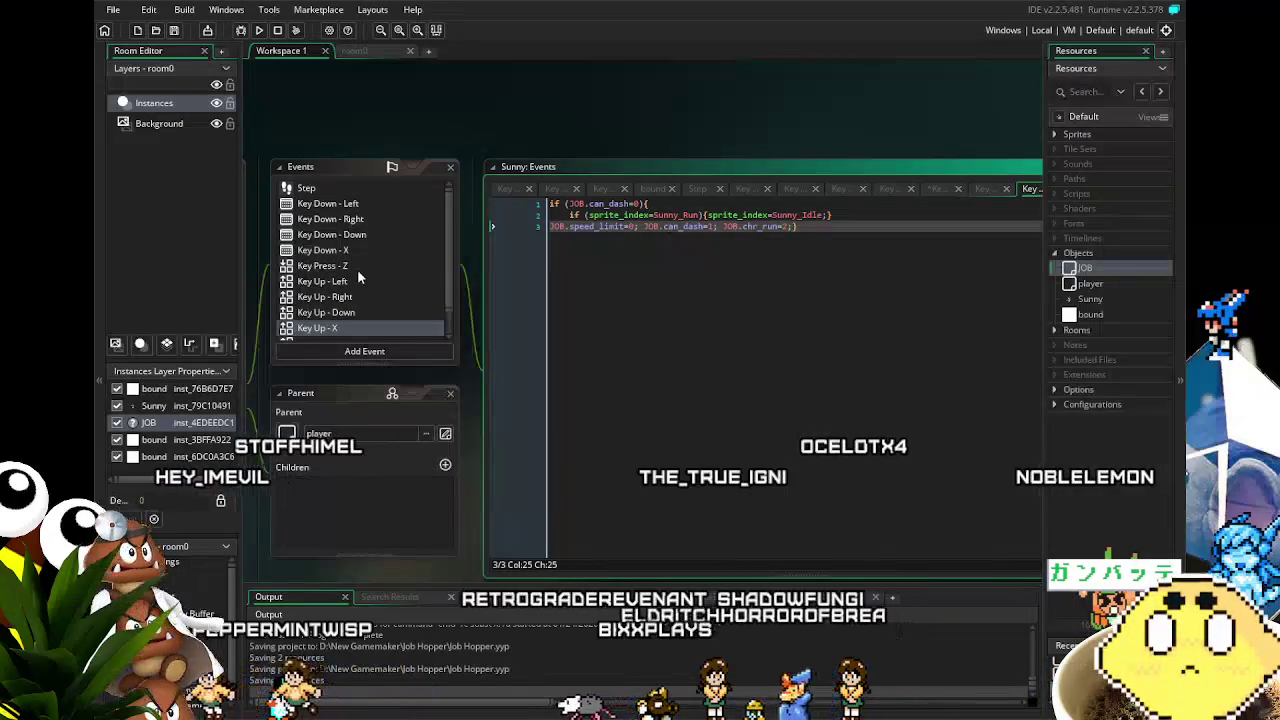
pyautogui.click(378, 206)
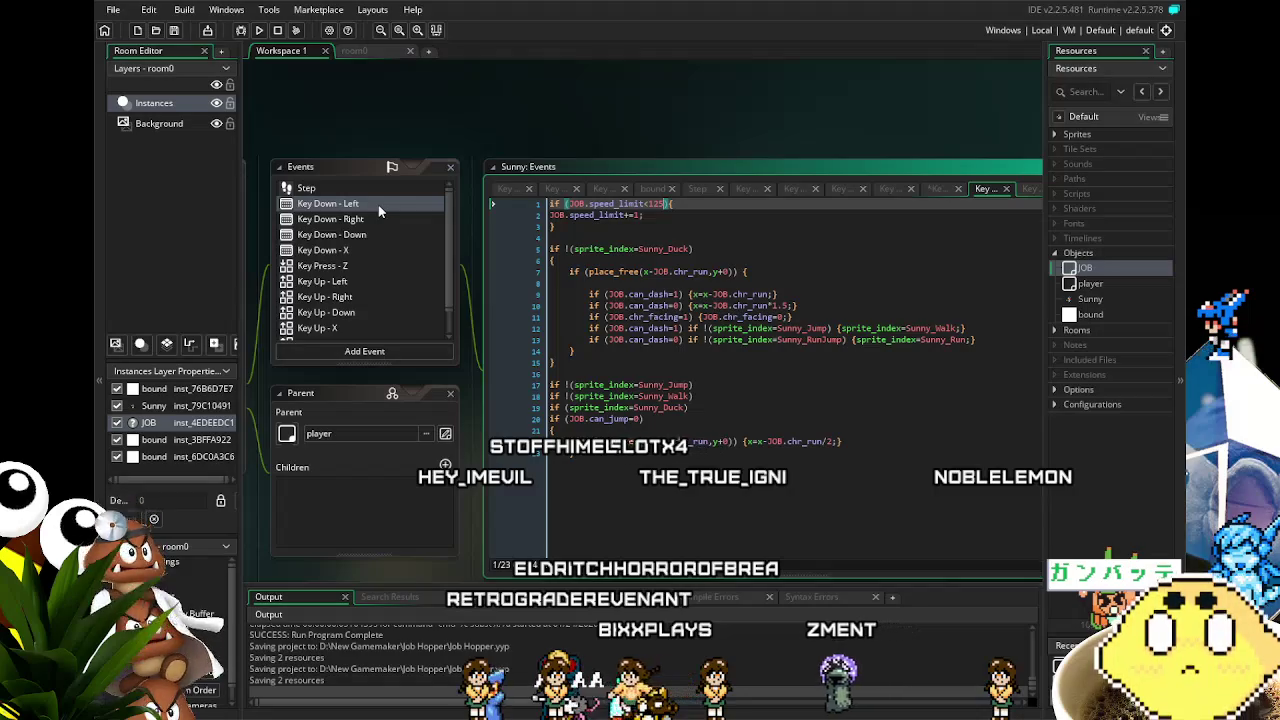
pyautogui.click(377, 218)
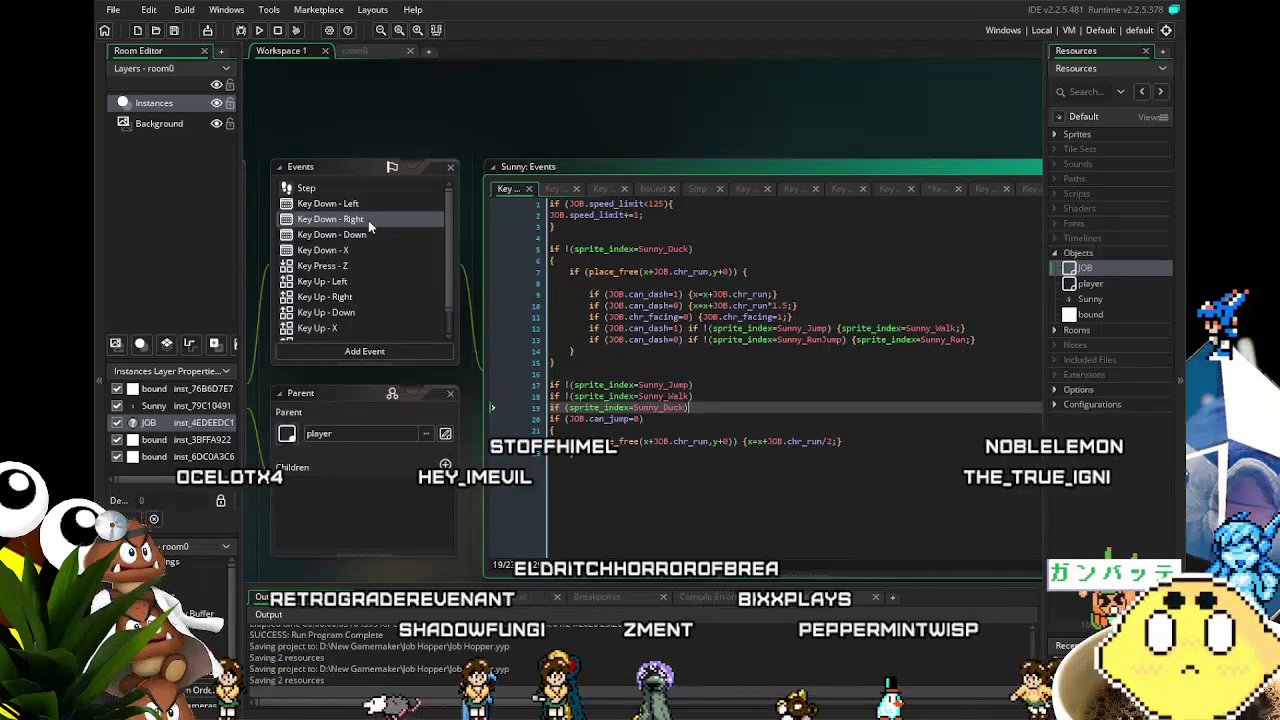
pyautogui.click(351, 285)
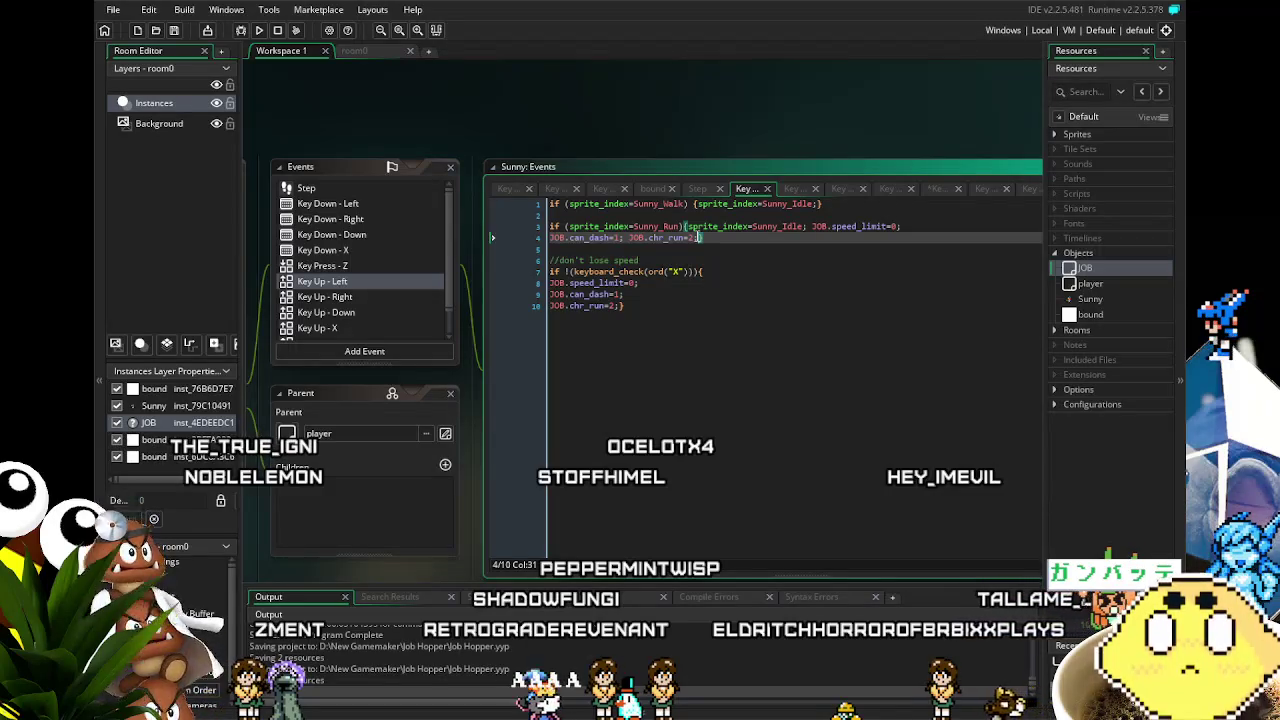
# Copy the speed_limit, can_dash and chr_run resets onto the end of the walk line
pyautogui.moveTo(700, 238)
pyautogui.mouseDown()
pyautogui.moveTo(790, 226)
pyautogui.moveTo(768, 204)
pyautogui.moveTo(816, 226)
pyautogui.mouseUp()
pyautogui.hotkey('ctrl', 'c')
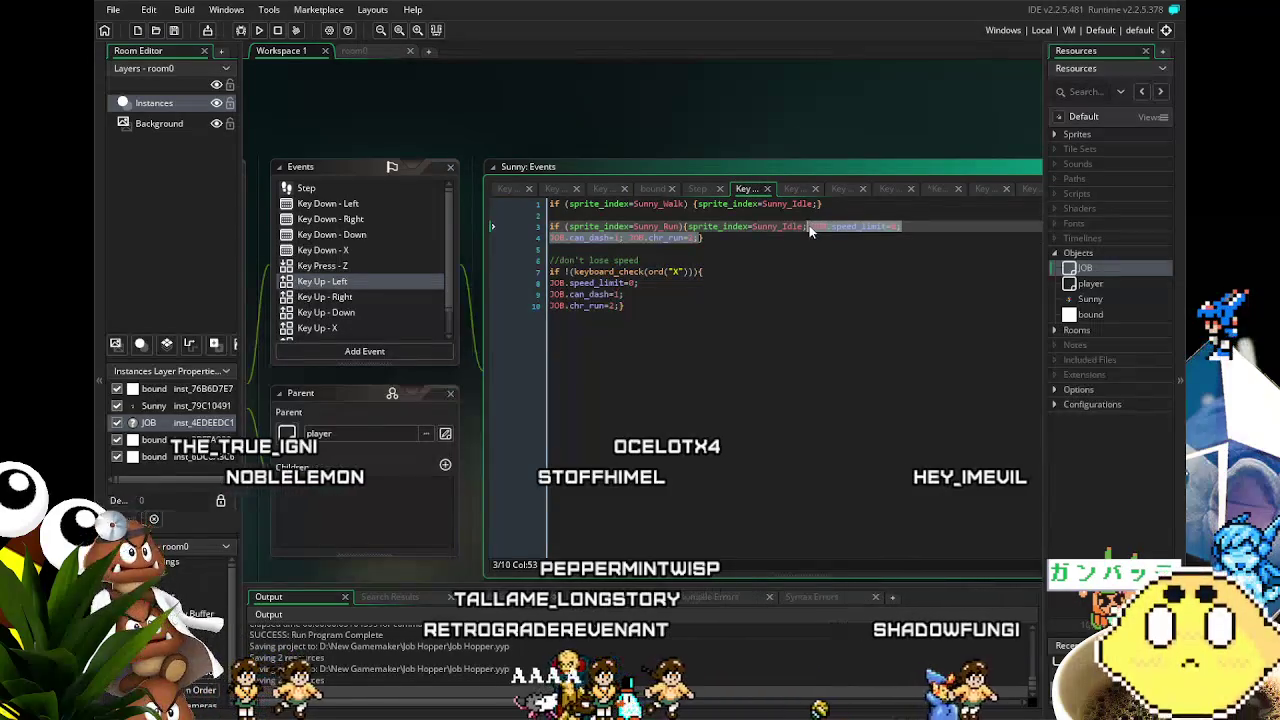
pyautogui.click(818, 204)
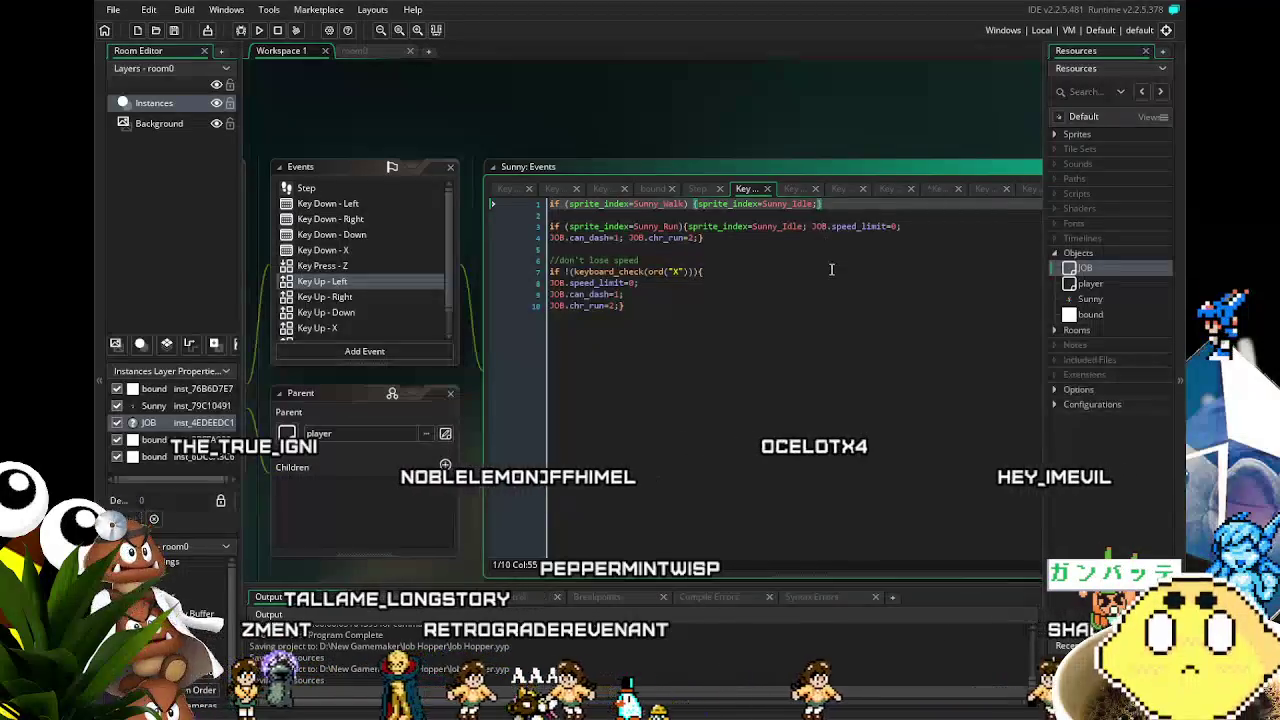
pyautogui.hotkey('ctrl', 'v')
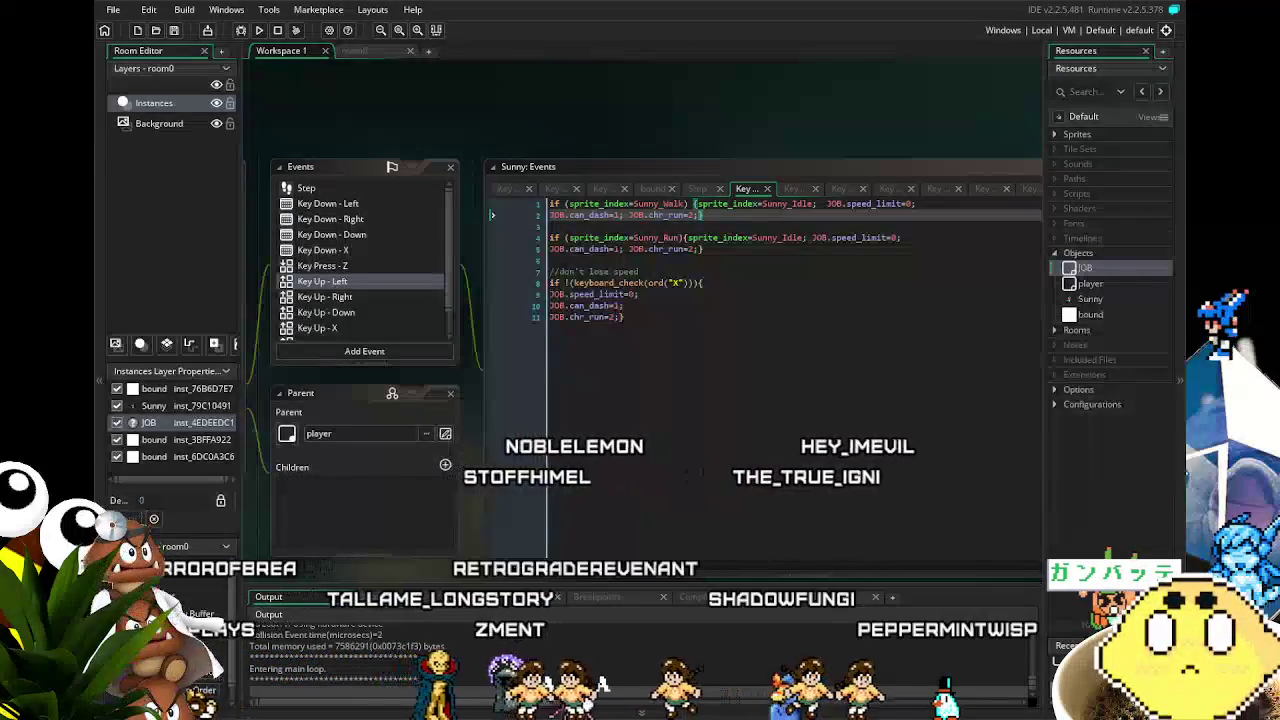
# Test the player moving left and right and jumping in the running game
pyautogui.press('Left')
pyautogui.press('Right')
pyautogui.press('space')
pyautogui.press('Left')
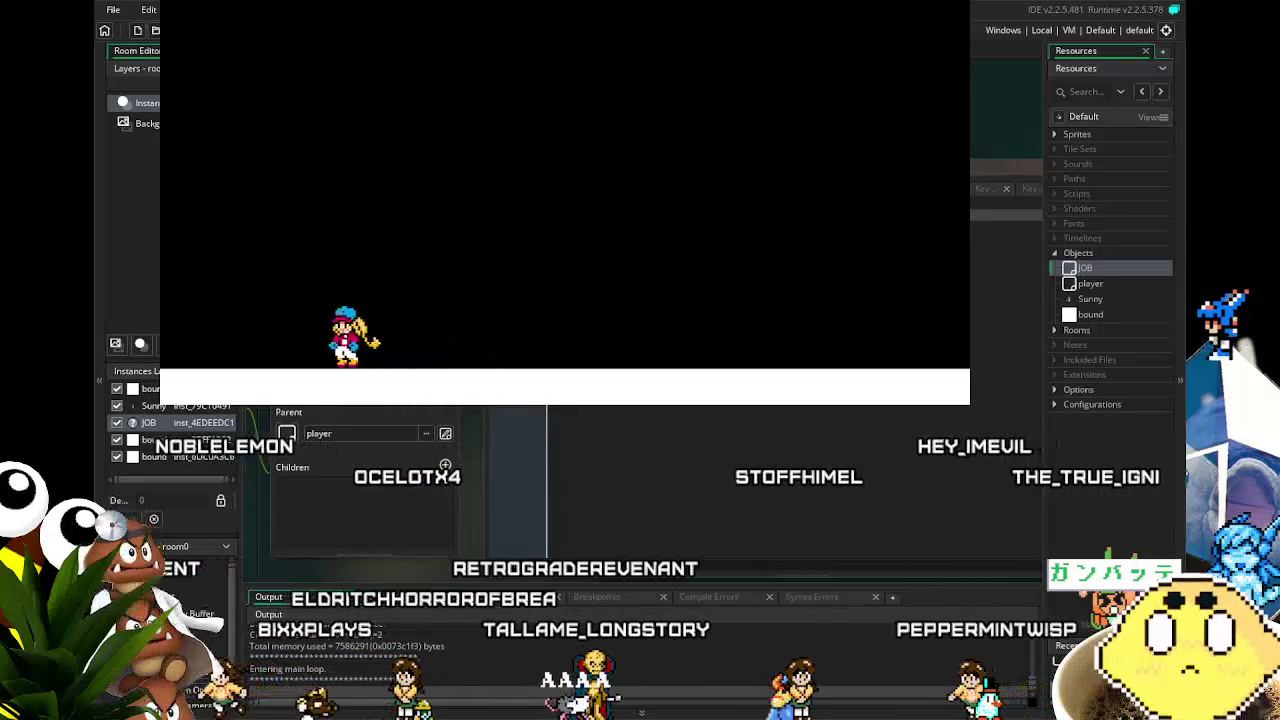
# Run the player right, jump toward the left, then close the game with Escape
pyautogui.press('Right')
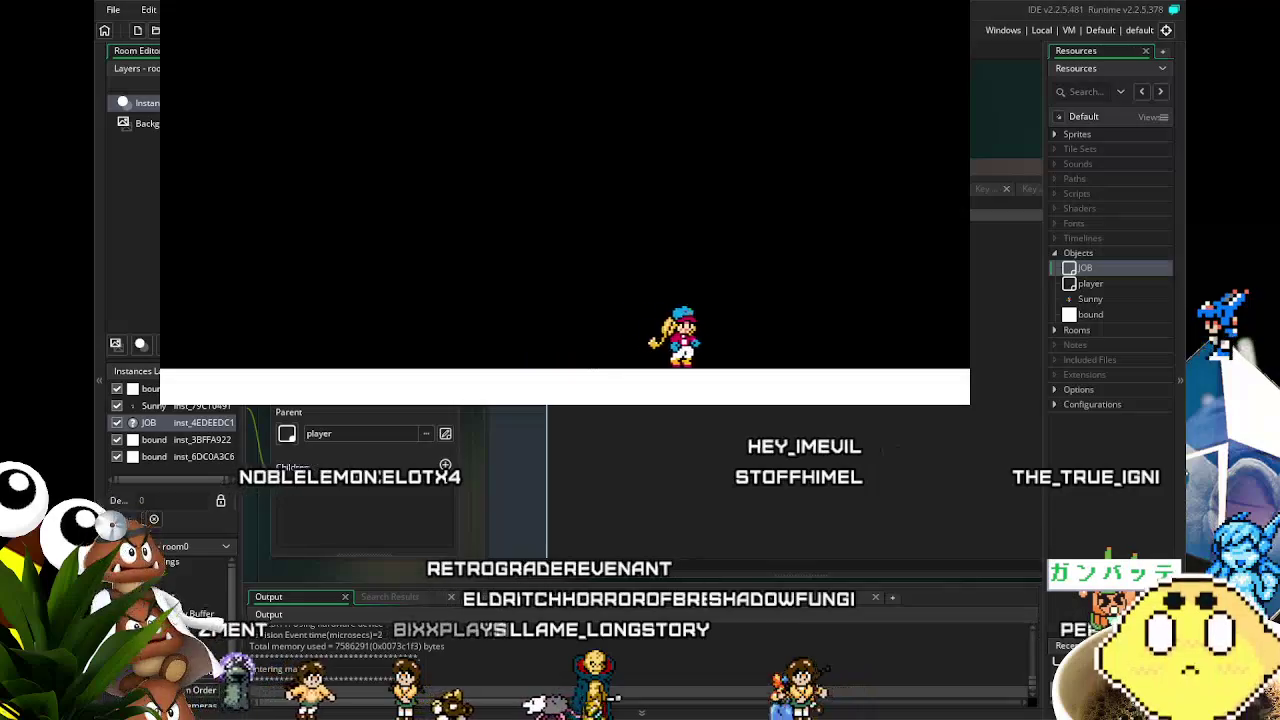
pyautogui.press('Right')
pyautogui.press('Left')
pyautogui.press('space')
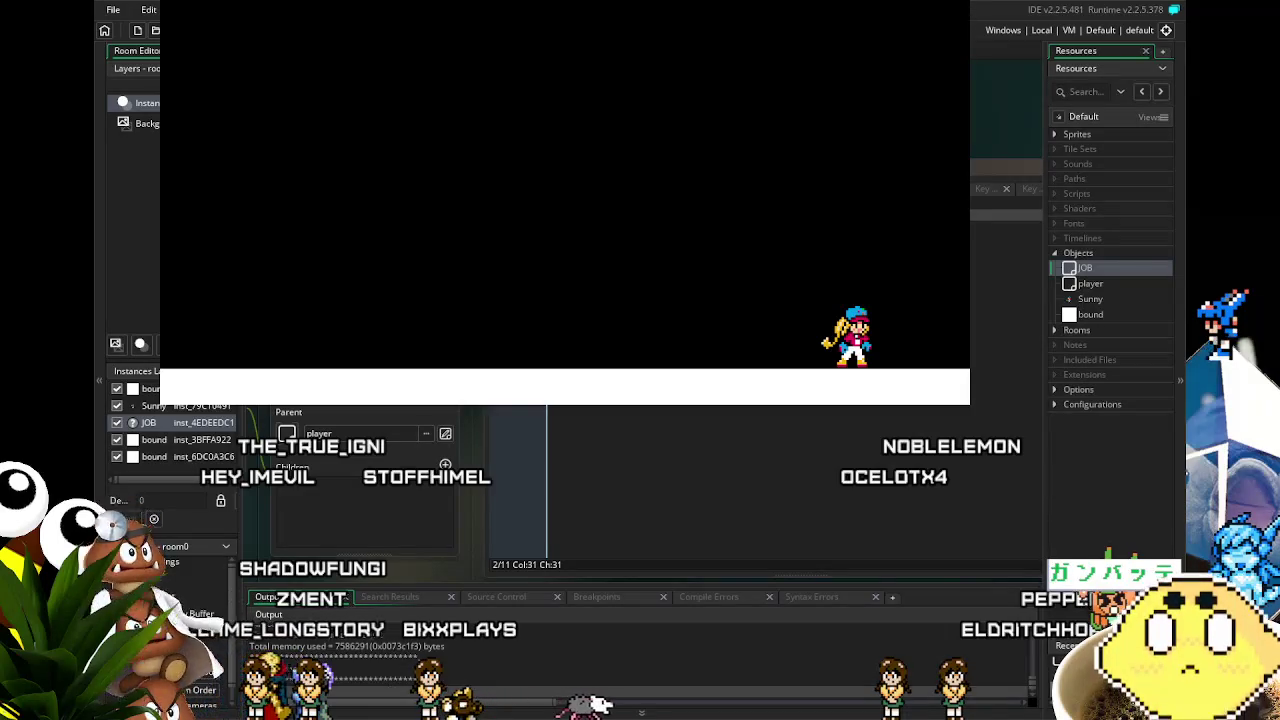
pyautogui.press('Escape')
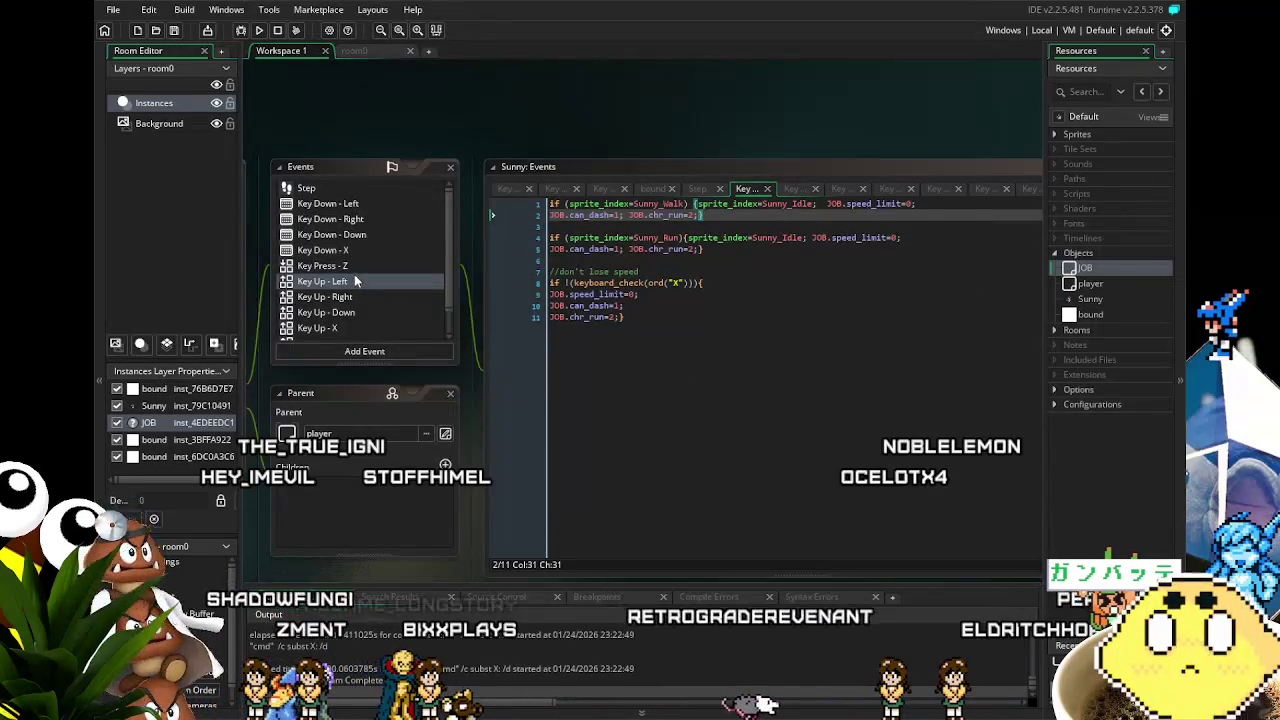
# In Key Down - X, move JOB.chr_run=3; from line 7 to after sprite_index=Sunny_Run; in the dash block
pyautogui.click(329, 252)
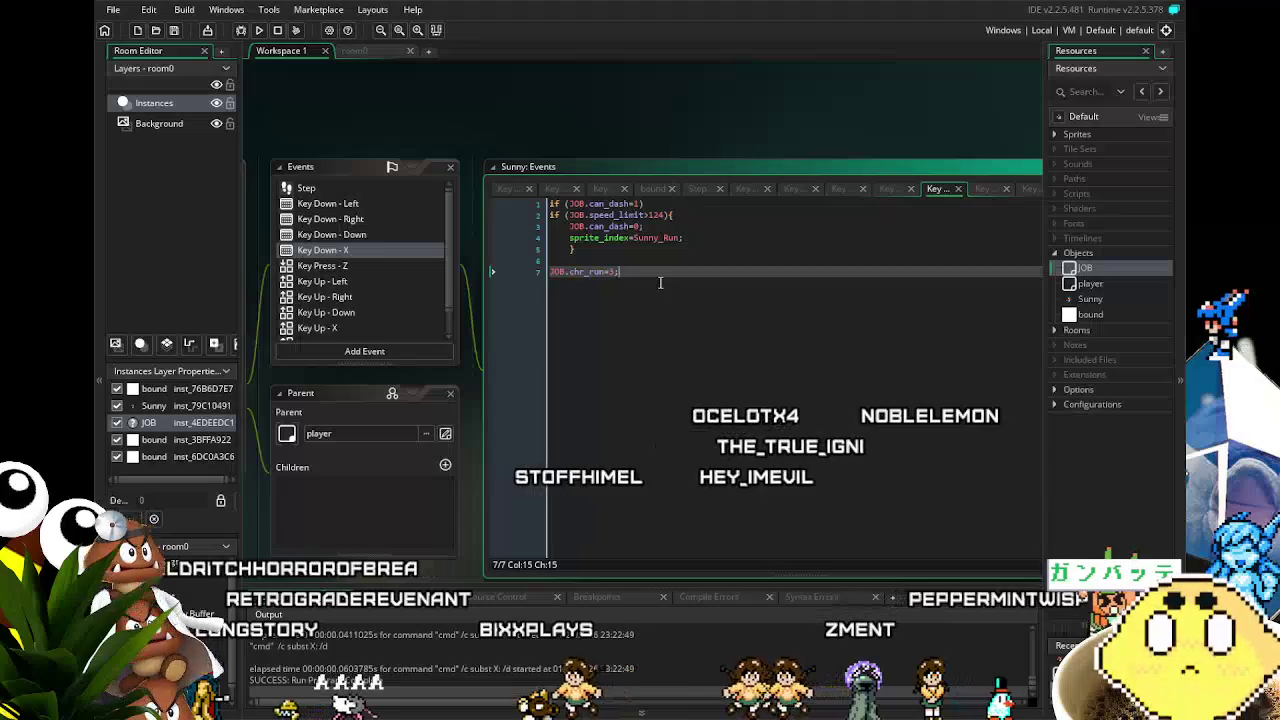
pyautogui.moveTo(660, 283); pyautogui.dragTo(458, 290)
pyautogui.press('BackSpace')
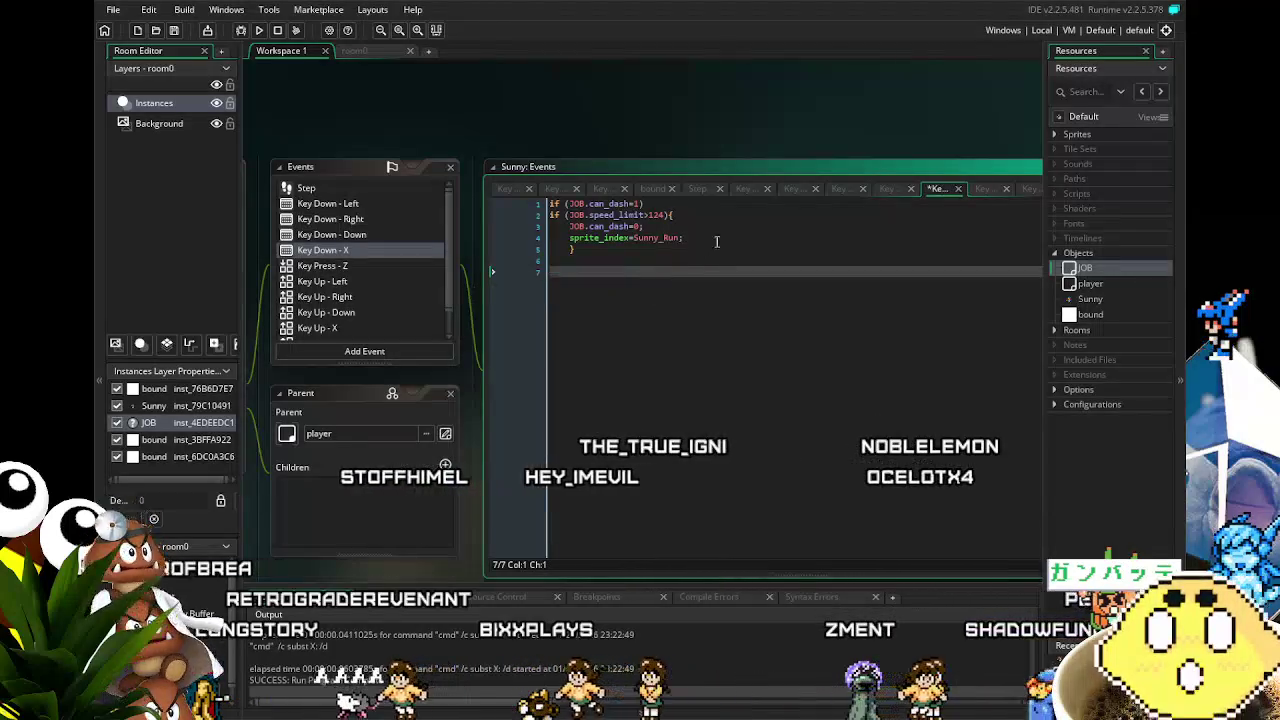
pyautogui.press('BackSpace')
pyautogui.click(723, 237)
pyautogui.press('Return')
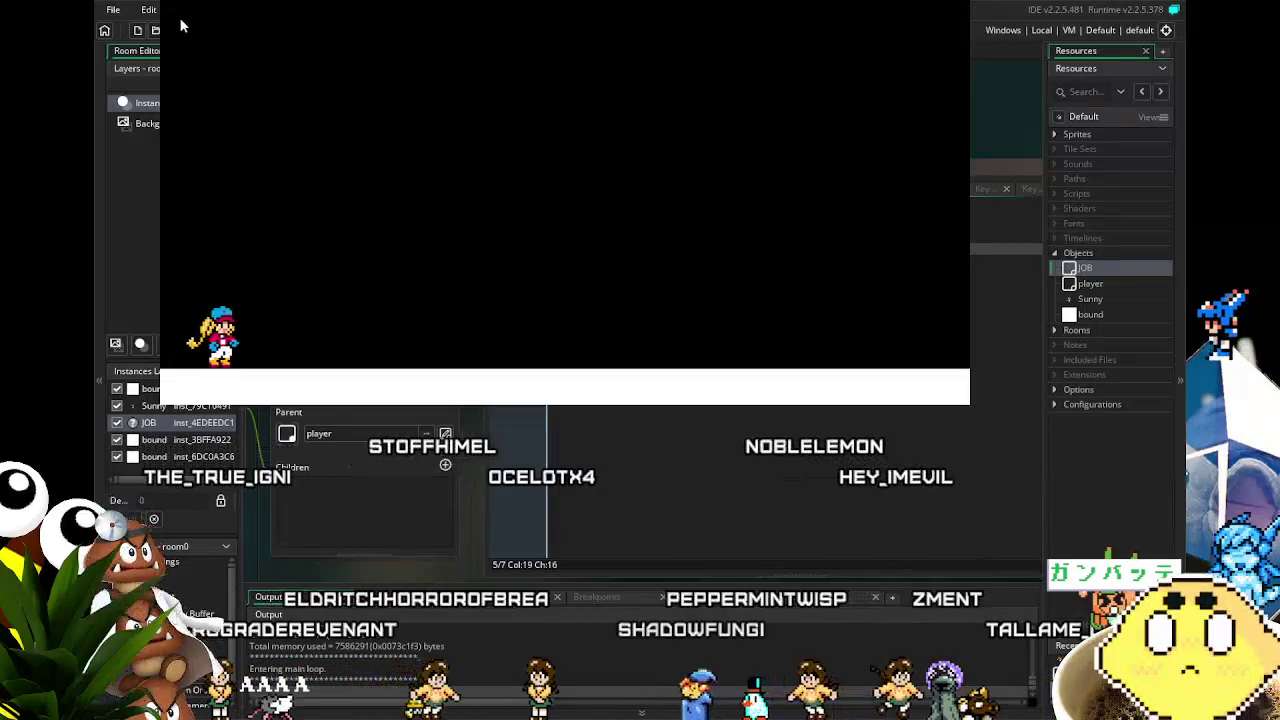
# Run right and jump, move left, then jump back right to test the dash before closing the game
pyautogui.press('Right')
pyautogui.press('space')
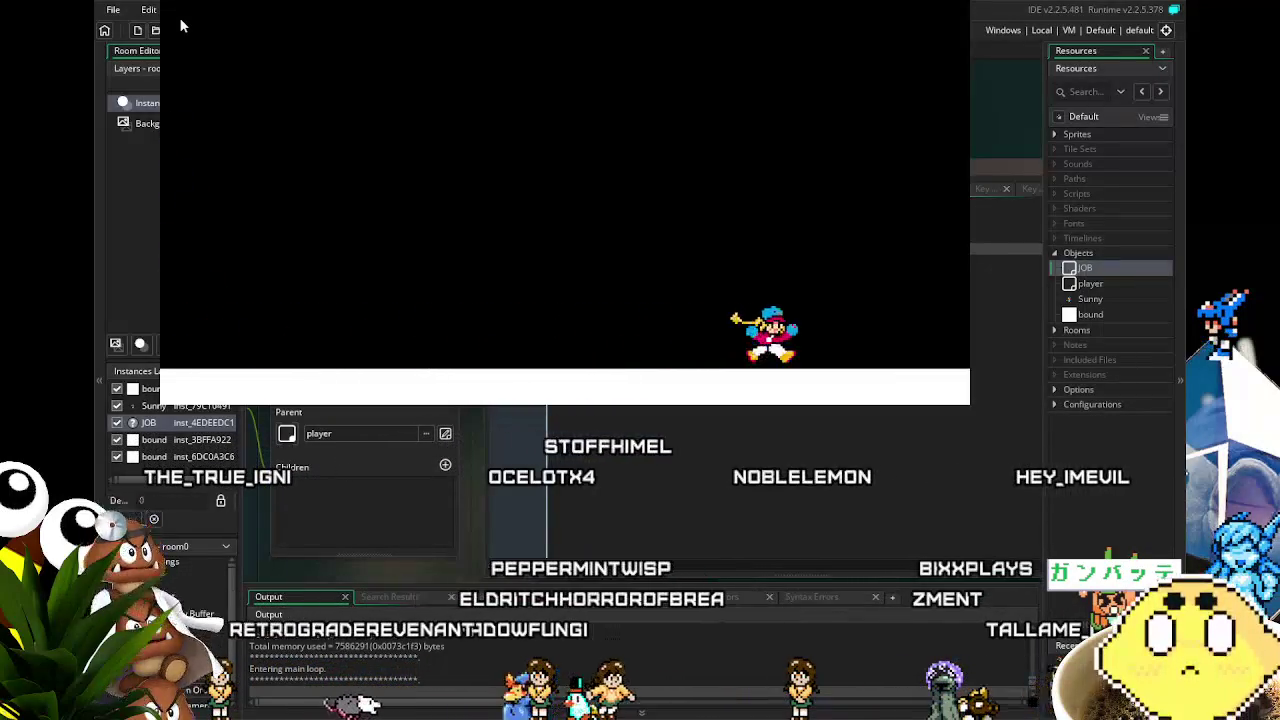
pyautogui.press('Left')
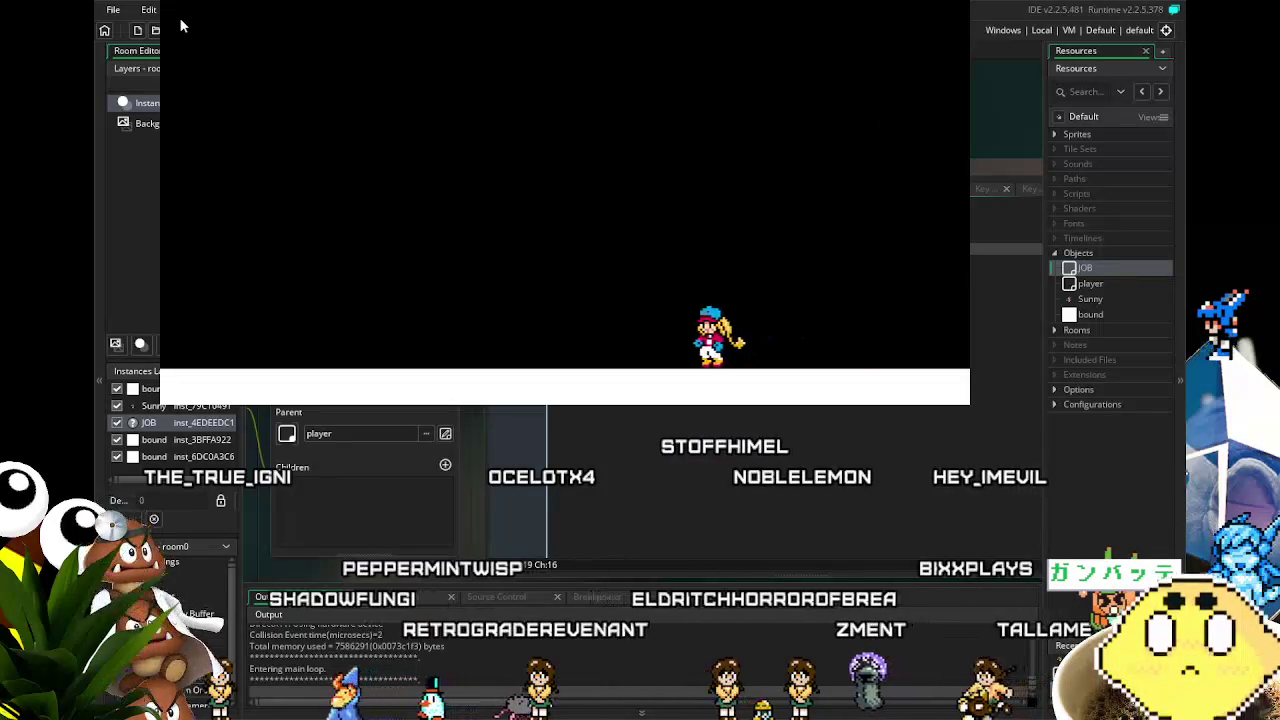
pyautogui.press('Left')
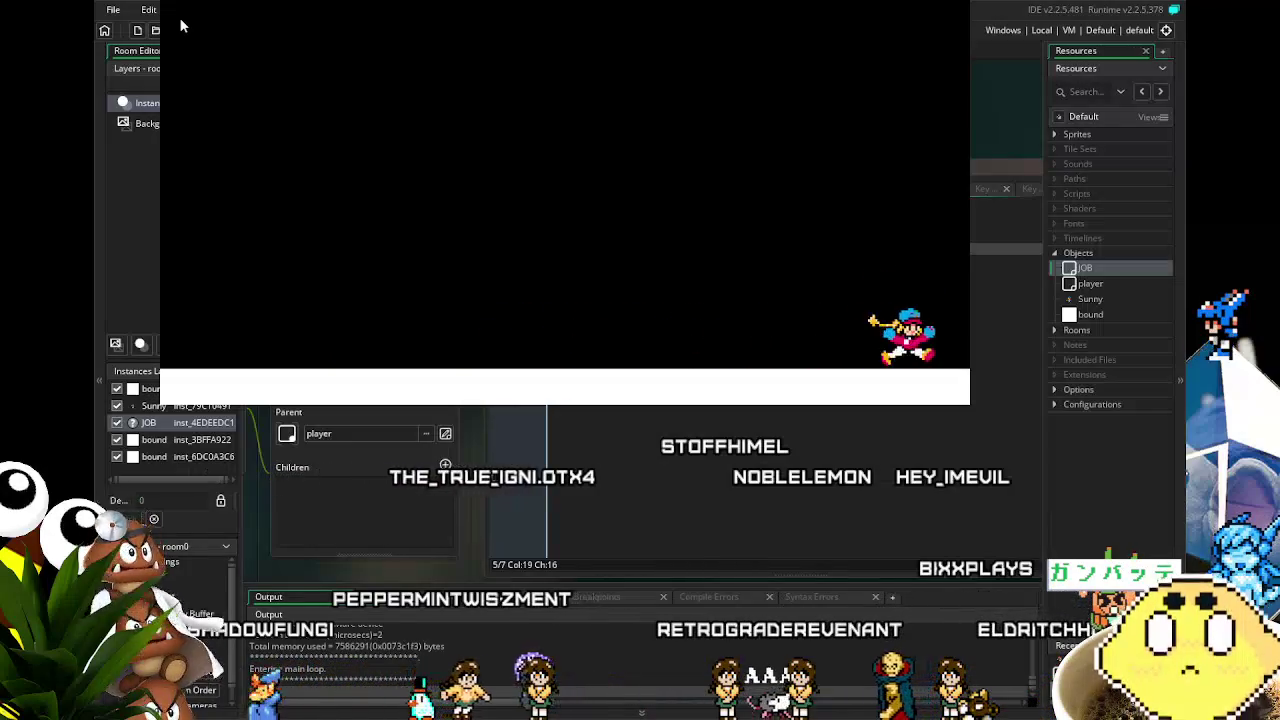
pyautogui.press('Left')
pyautogui.press('space')
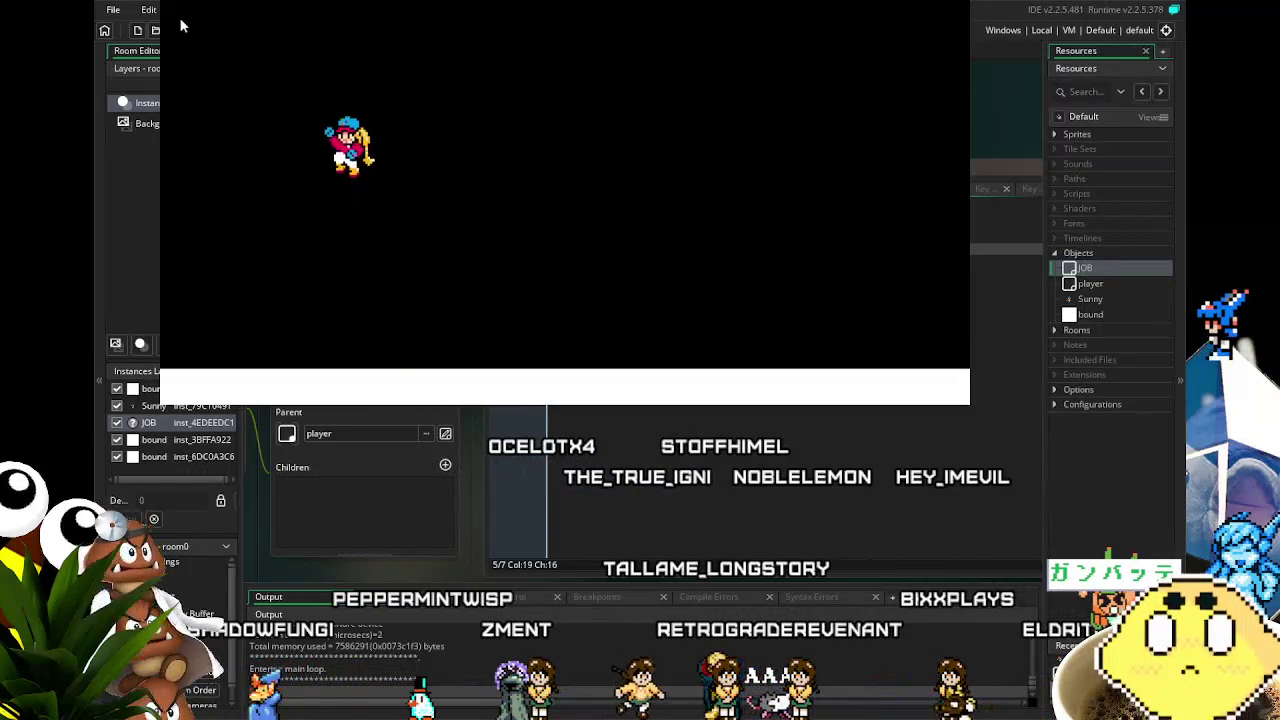
pyautogui.press('Right')
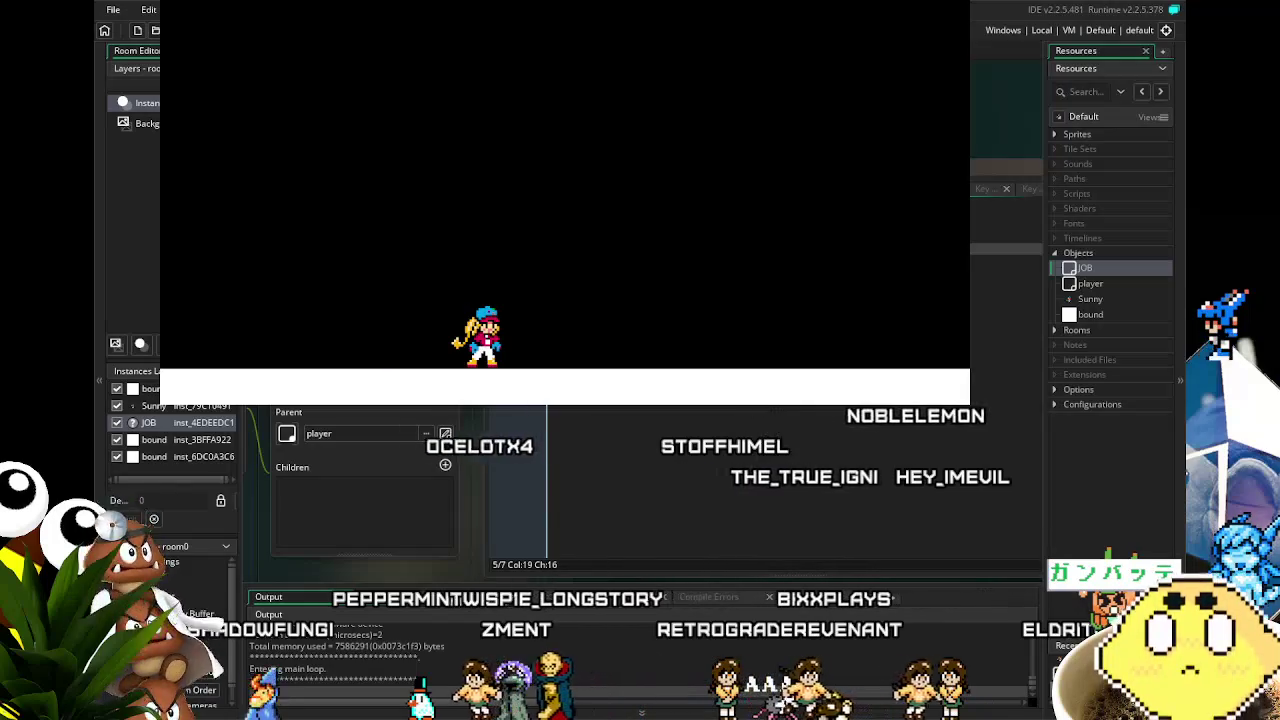
pyautogui.press('Escape')
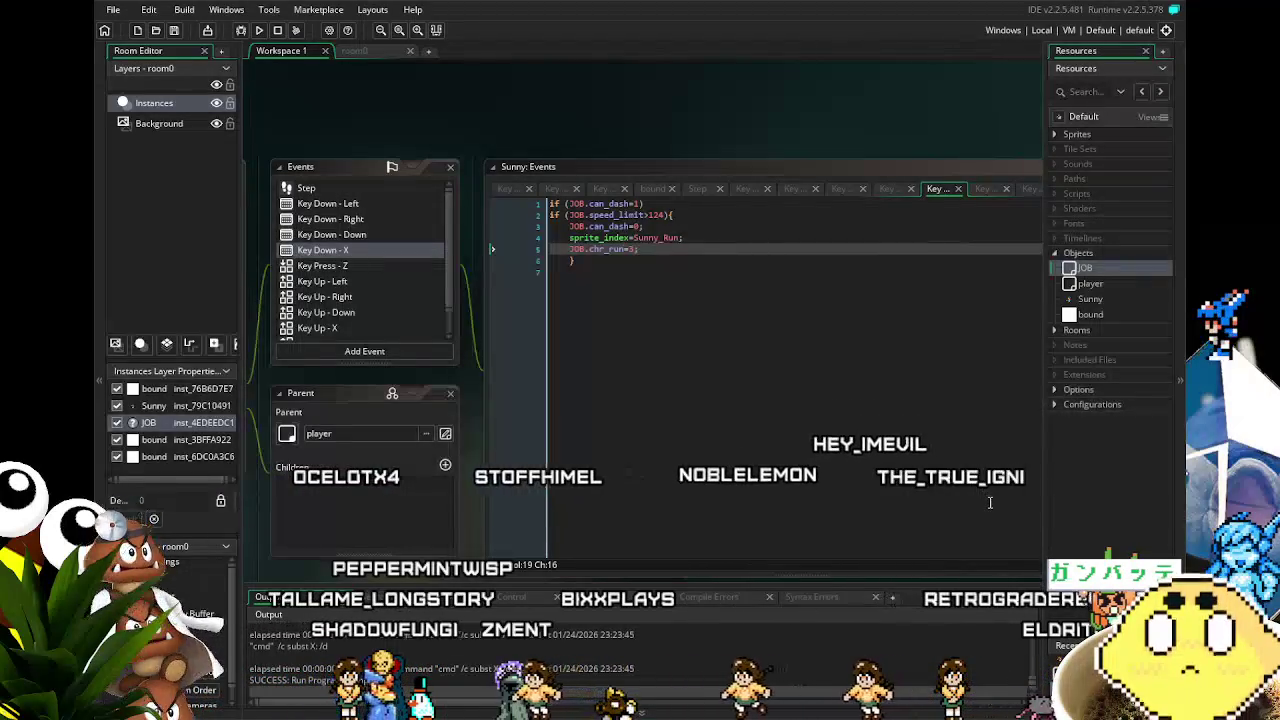
# Save the Job Hopper project from the toolbar, keeping the JOB.chr_run=3 dash change
pyautogui.click(174, 30)
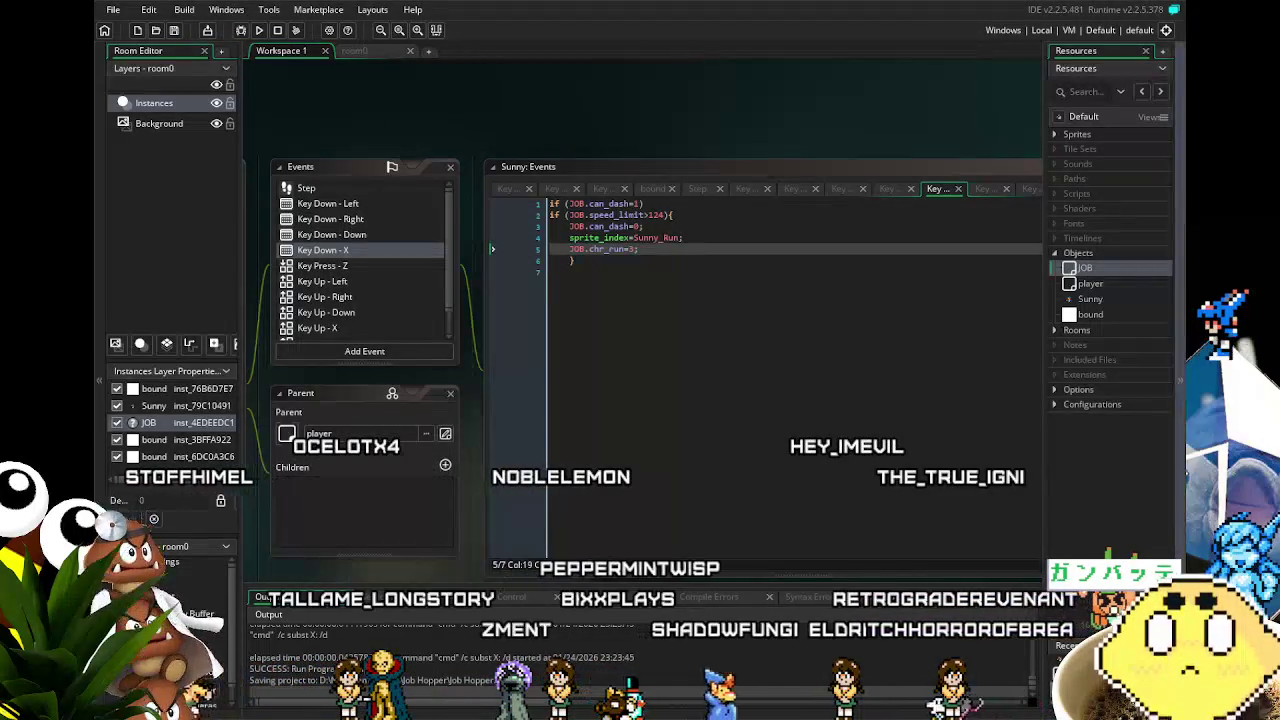